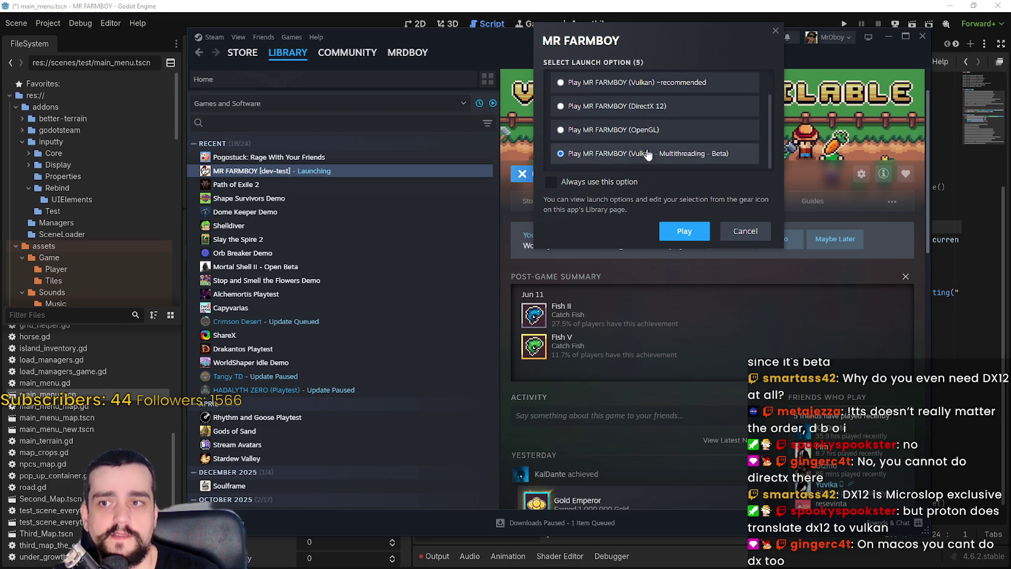
Cancel MR FARMBOY's launch-option chooser without starting the game
scroll(663, 152, "up", 1)
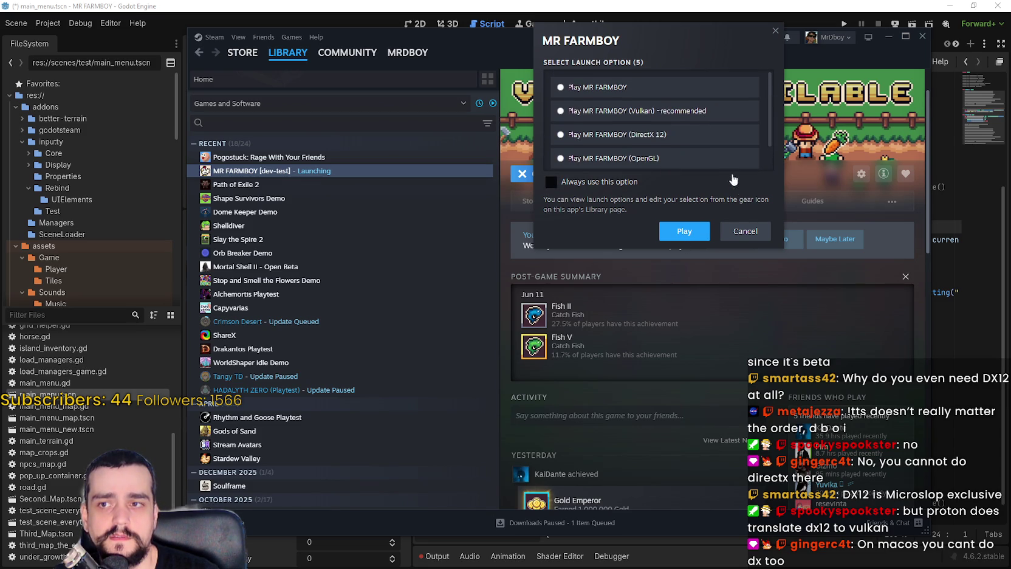
scroll(663, 163, "down", 1)
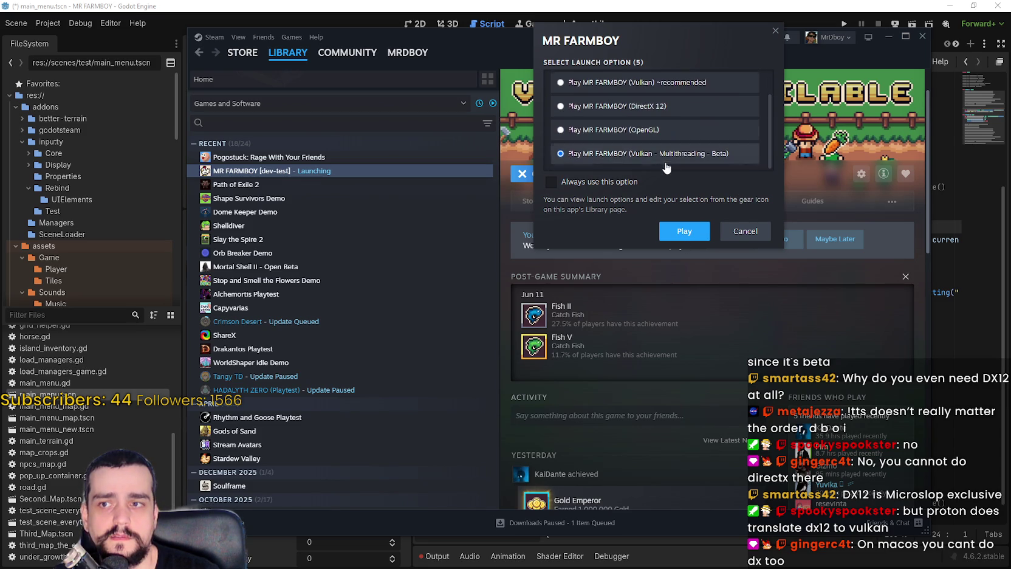
scroll(677, 144, "up", 1)
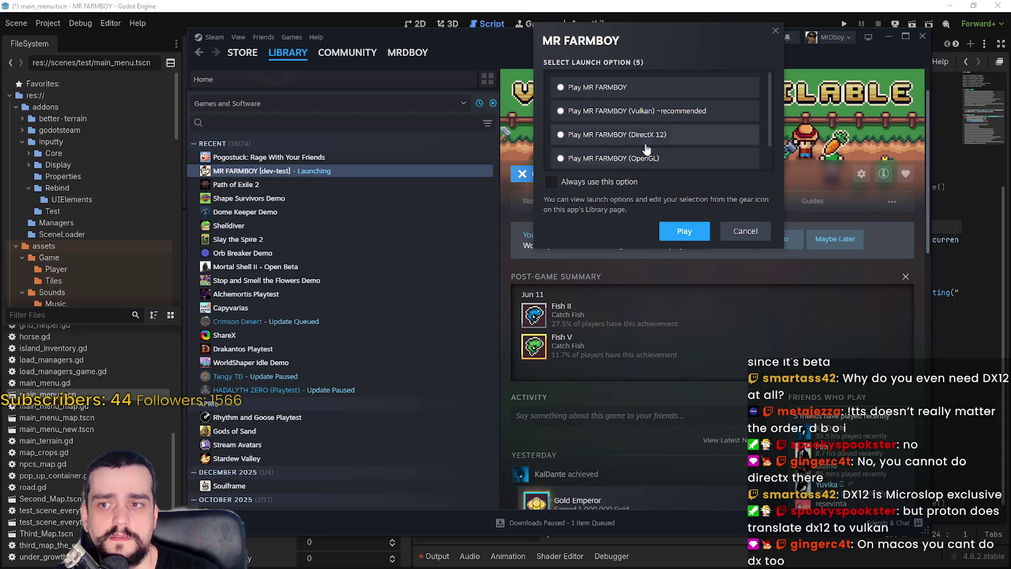
scroll(645, 145, "down", 1)
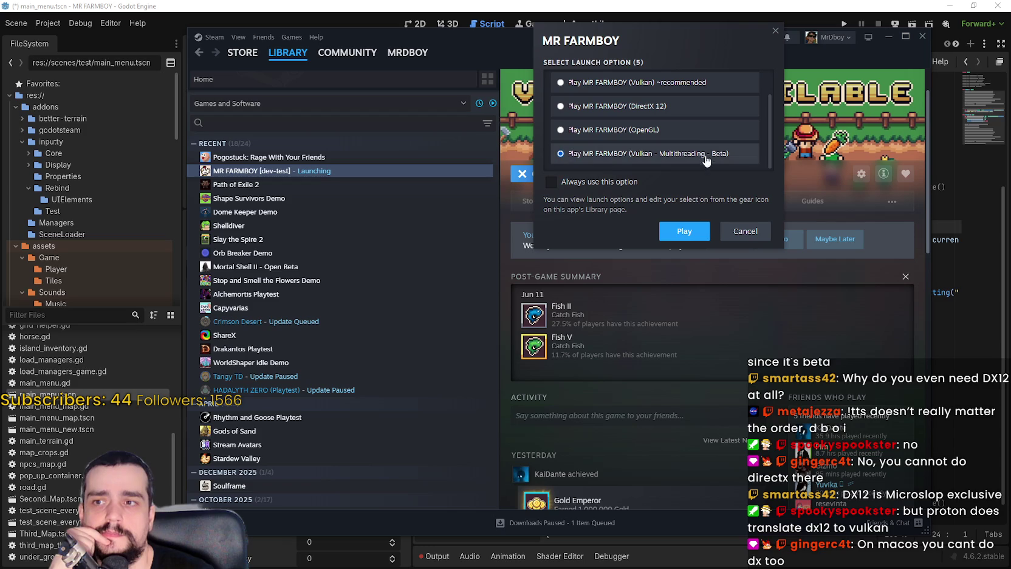
scroll(640, 161, "up", 1)
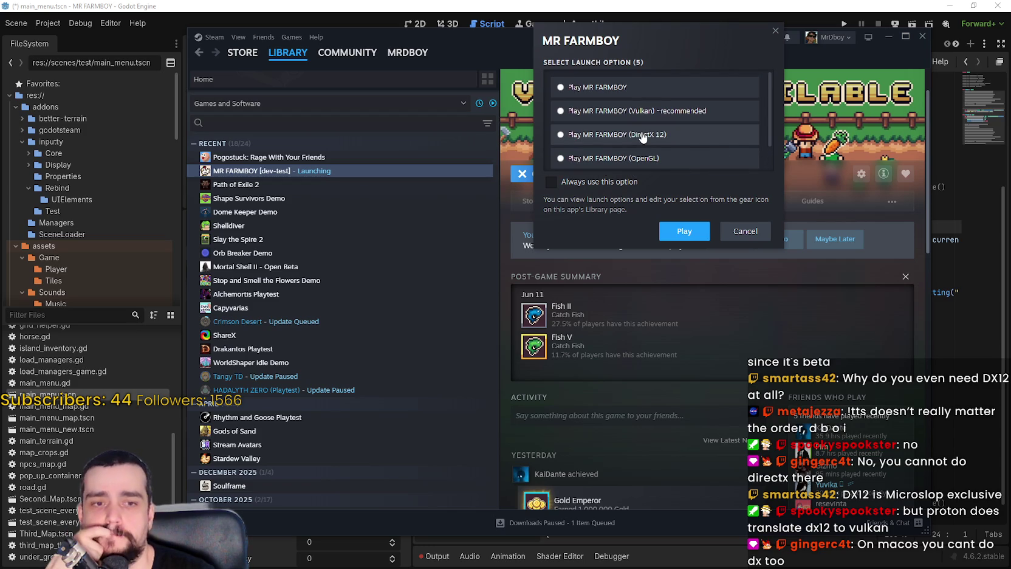
scroll(643, 137, "down", 1)
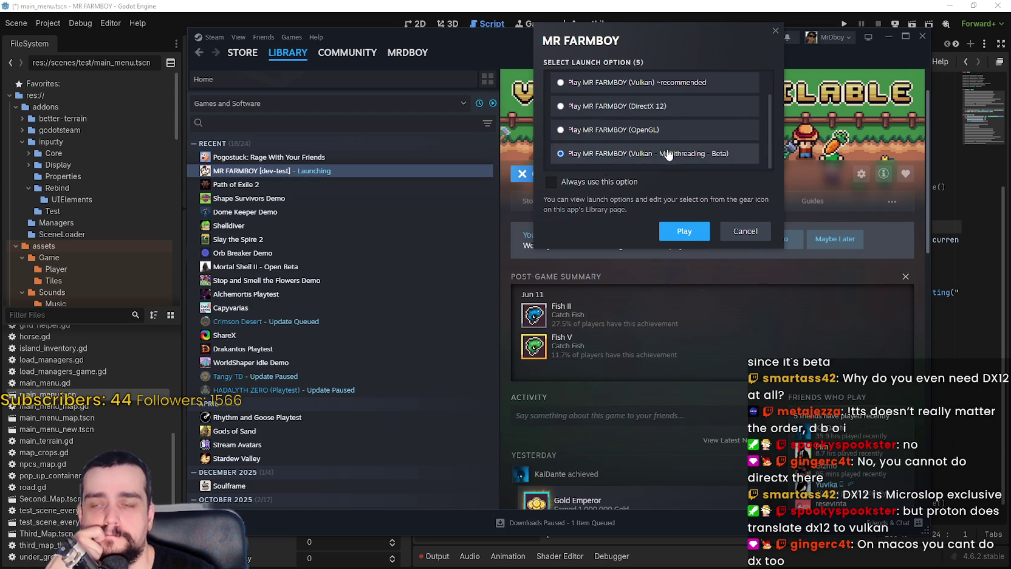
left_click(758, 233)
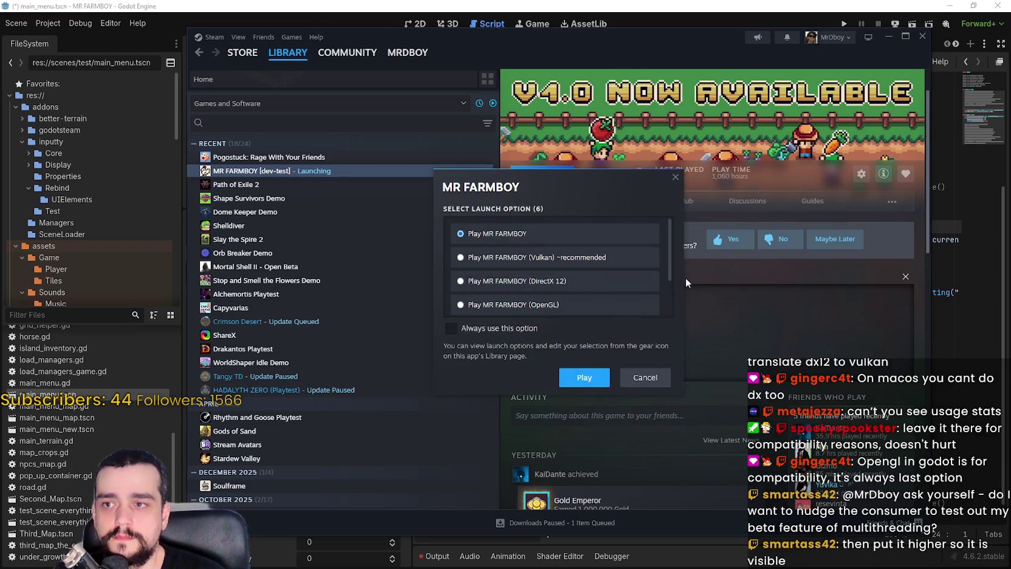
mouse_move(670, 244)
left_mouse_down()
mouse_move(674, 276)
mouse_move(670, 234)
left_mouse_up()
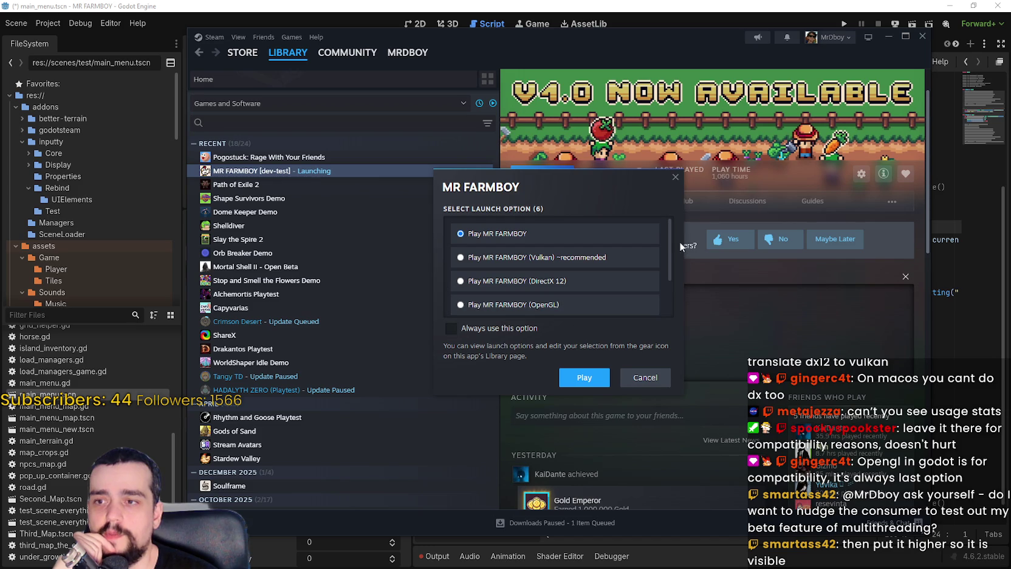
left_click_drag(671, 239, 680, 288)
scroll(676, 237, "up", 3)
scroll(676, 284, "down", 3)
scroll(516, 280, "up", 3)
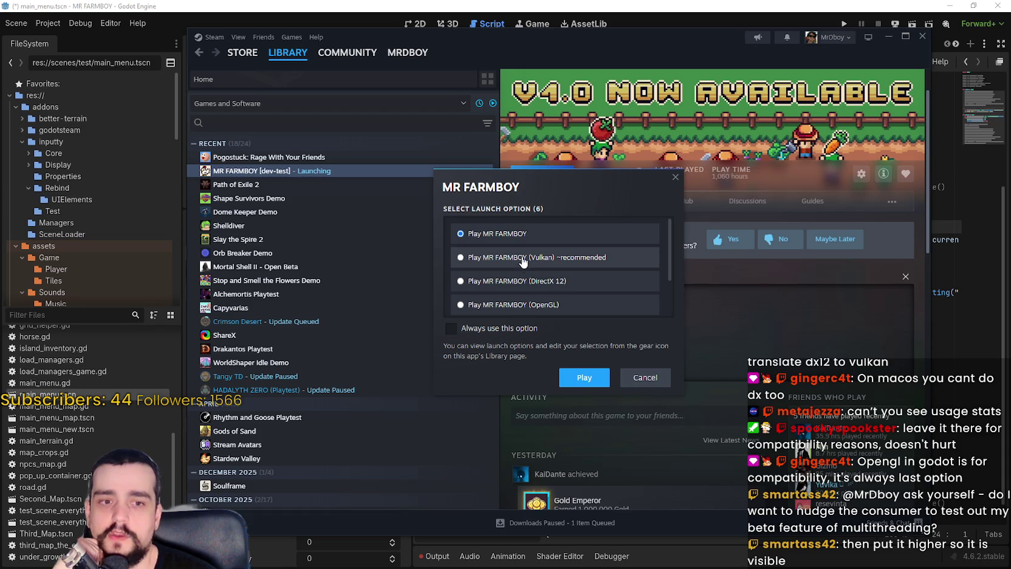
scroll(524, 274, "down", 3)
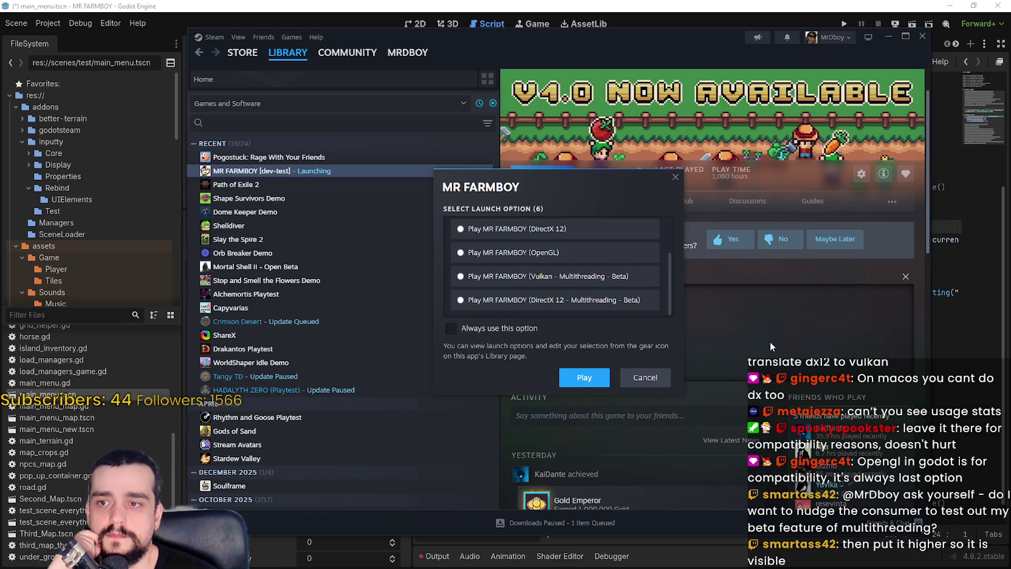
scroll(608, 274, "up", 2)
scroll(614, 292, "down", 2)
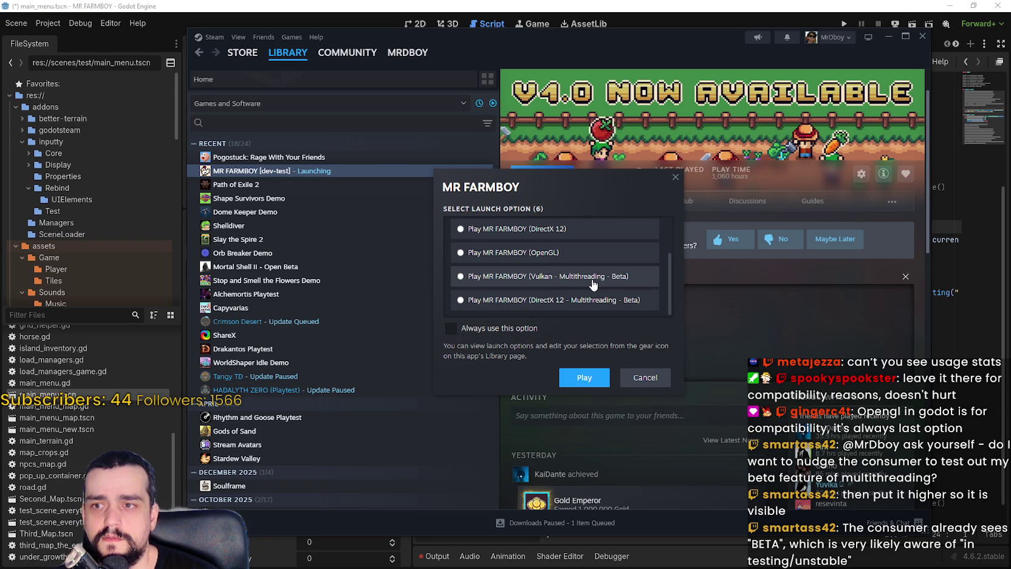
Compare the DirectX 12 and Vulkan Multithreading - Beta launch options in the chooser
left_click(575, 298)
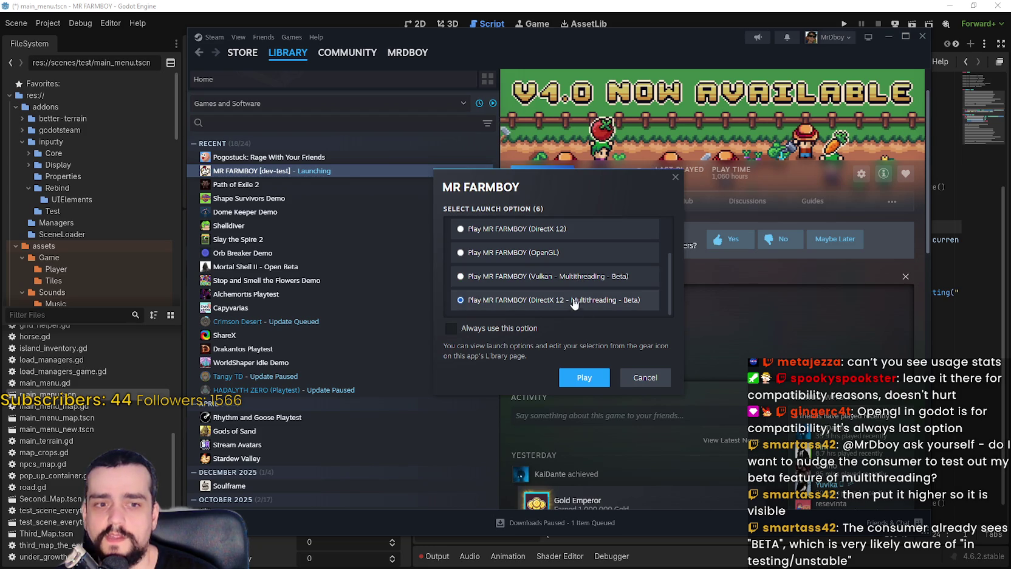
left_click(569, 278)
left_click(568, 300)
left_click(566, 280)
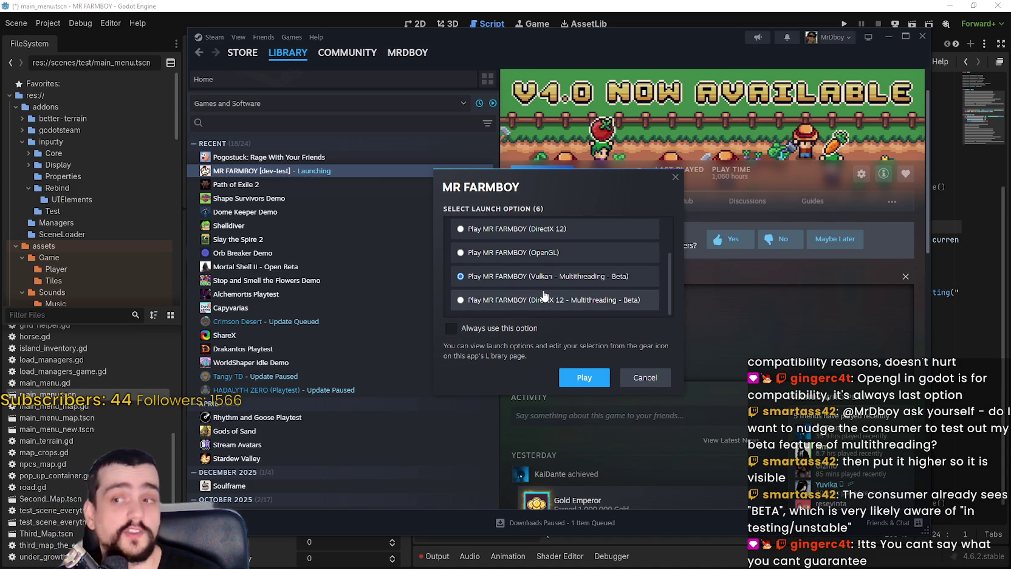
left_click(559, 300)
left_click(555, 280)
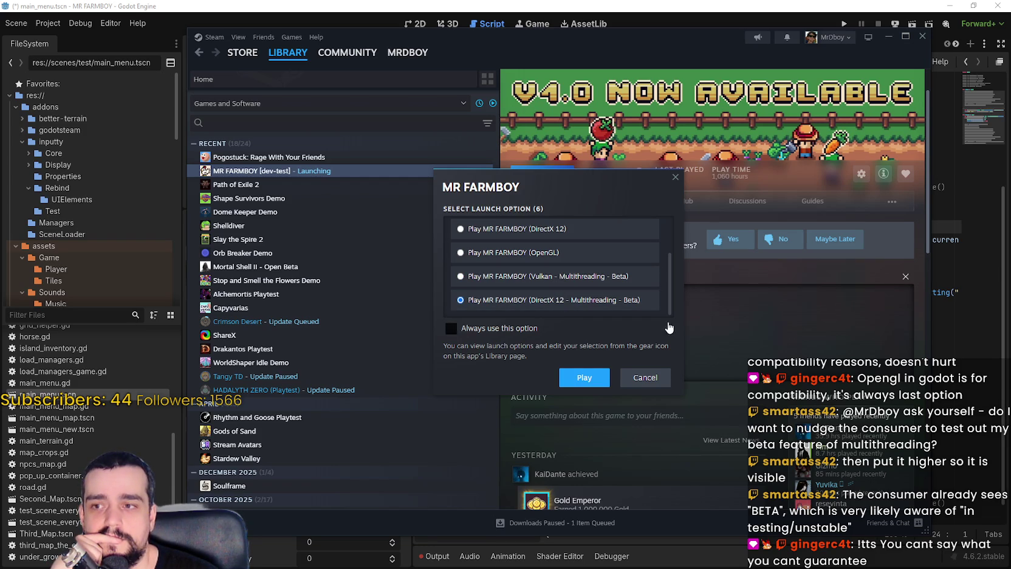
scroll(672, 278, "up", 1)
scroll(679, 301, "down", 1)
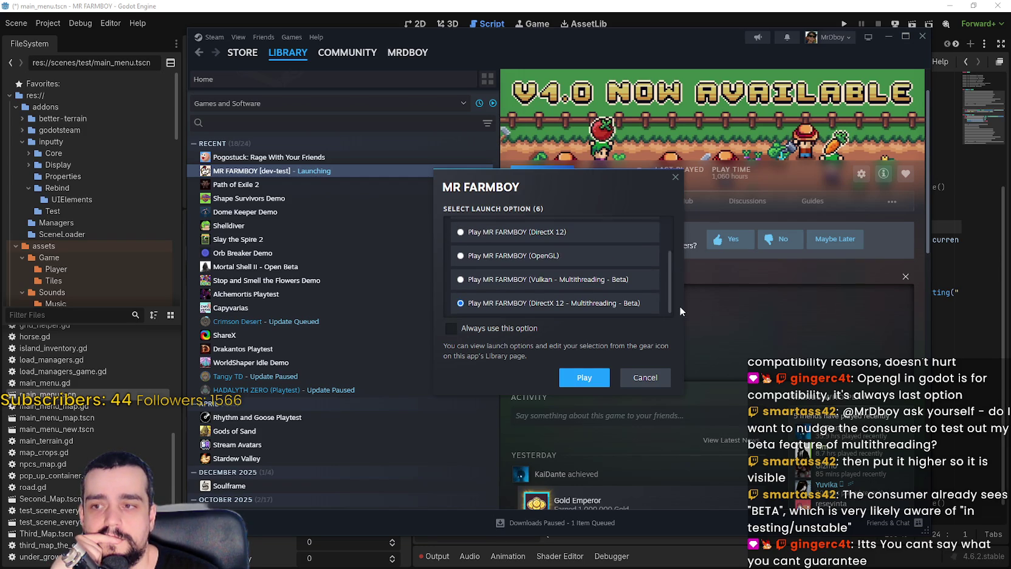
key("Up")
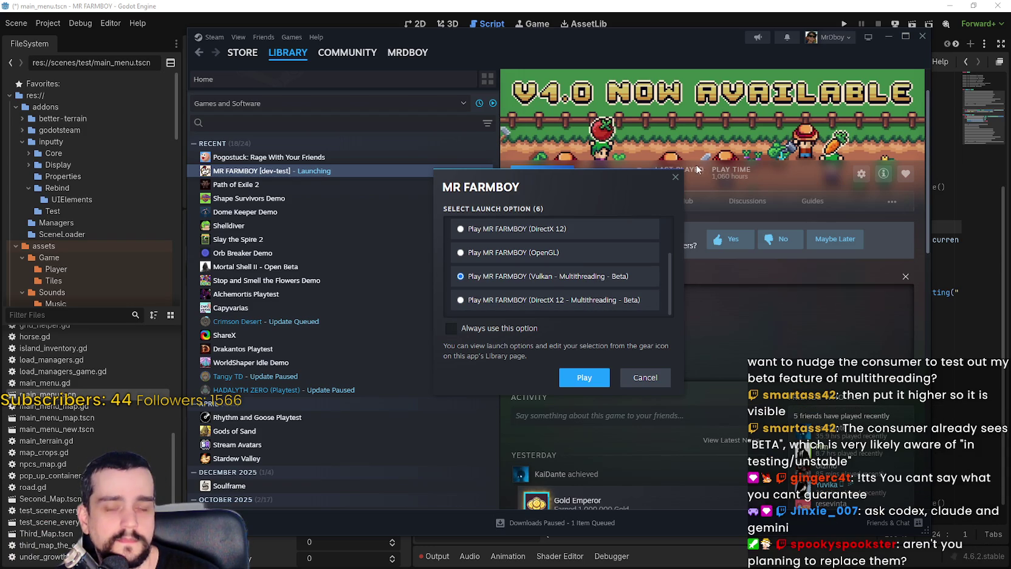
left_click(620, 306)
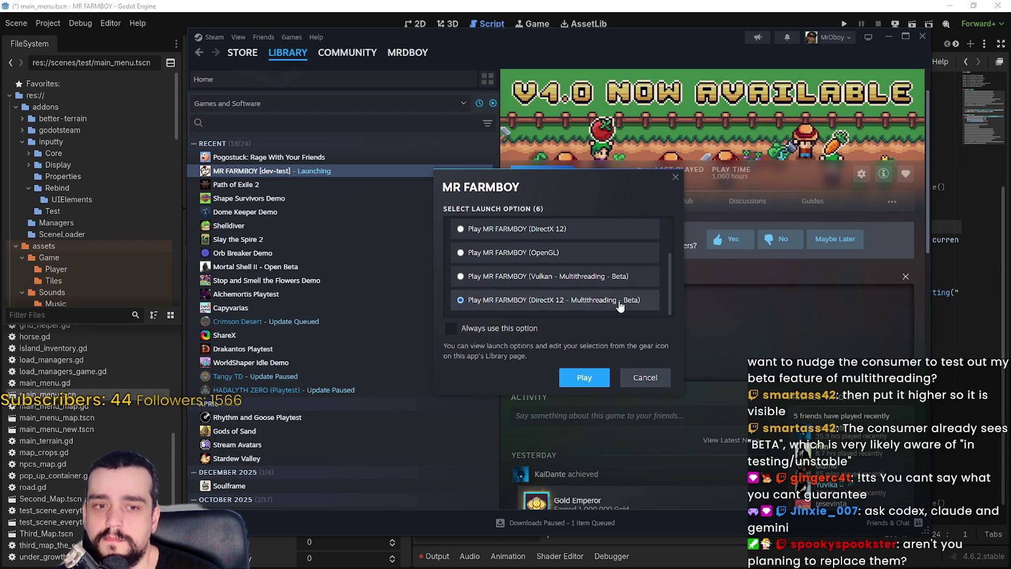
left_click(602, 281)
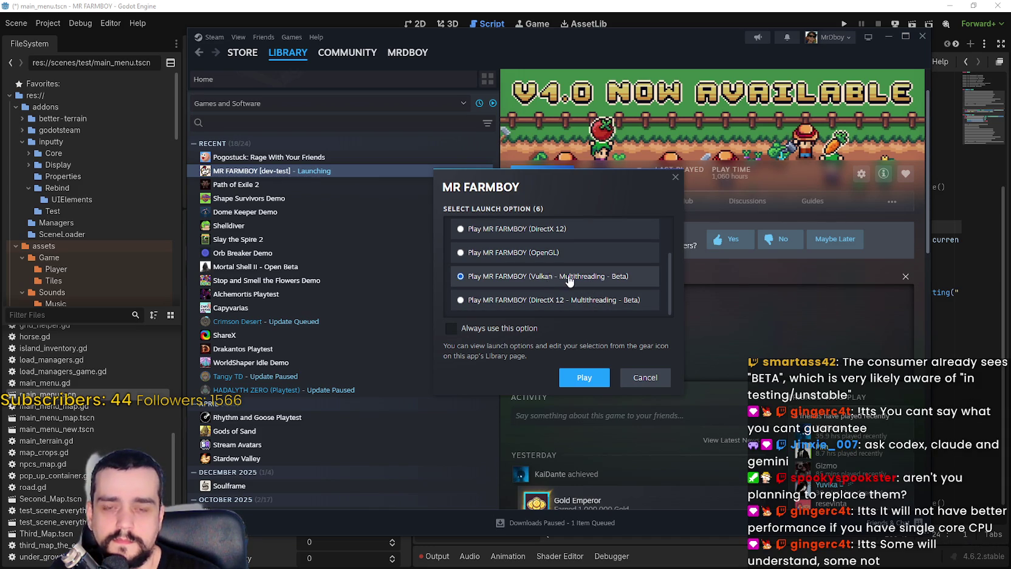
Settle on the Play MR FARMBOY (Vulkan - Multithreading - Beta) launch option
scroll(556, 279, "up", 2)
scroll(508, 284, "down", 2)
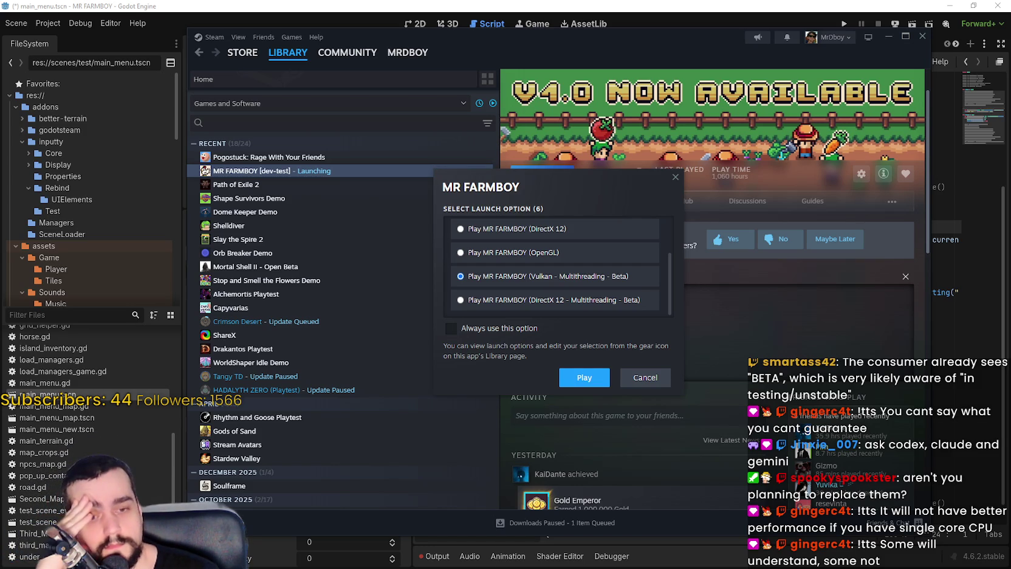
scroll(643, 279, "up", 3)
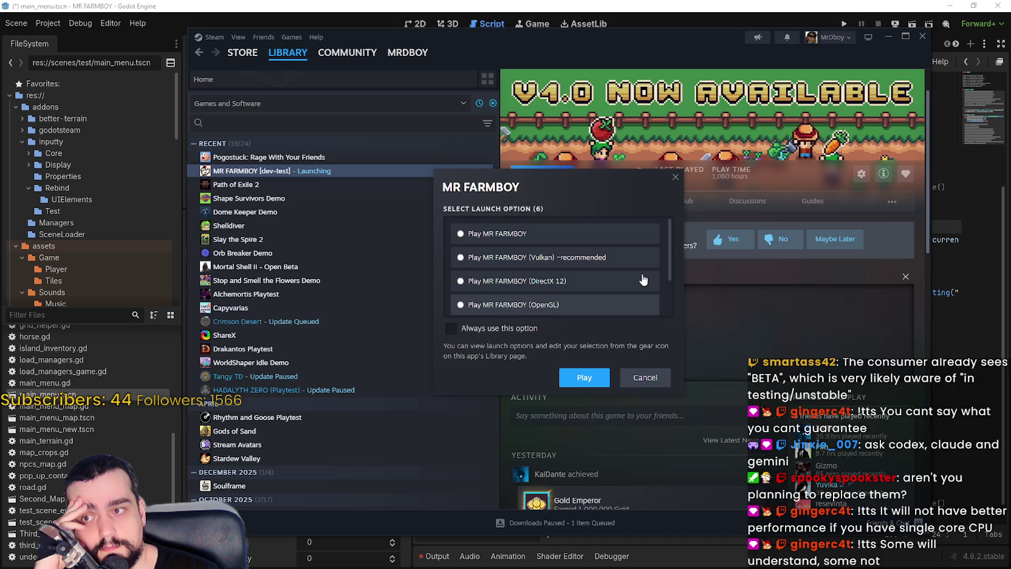
scroll(644, 279, "down", 3)
scroll(643, 280, "up", 3)
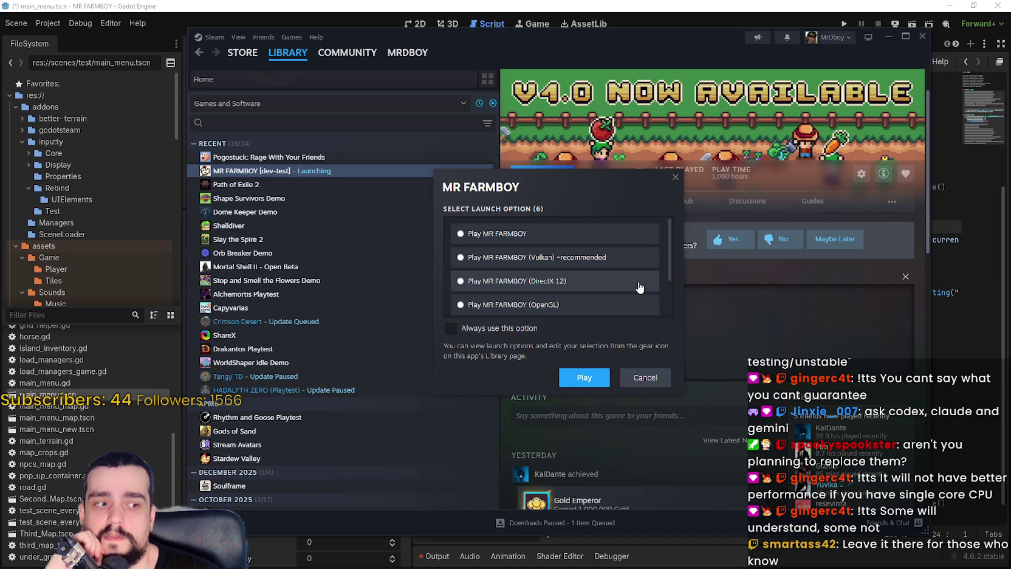
scroll(639, 288, "down", 1)
left_click(638, 287)
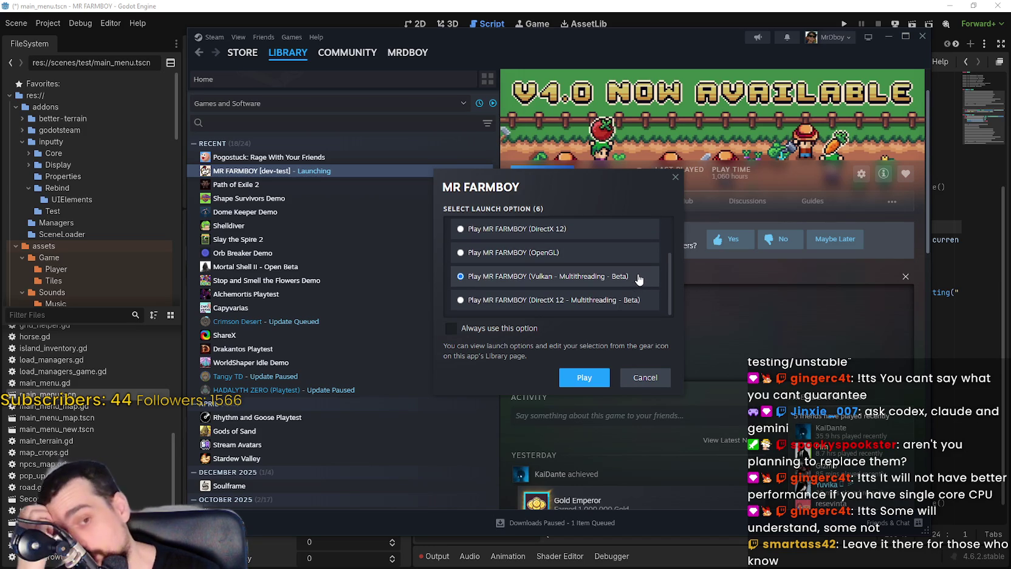
scroll(615, 281, "down", 1)
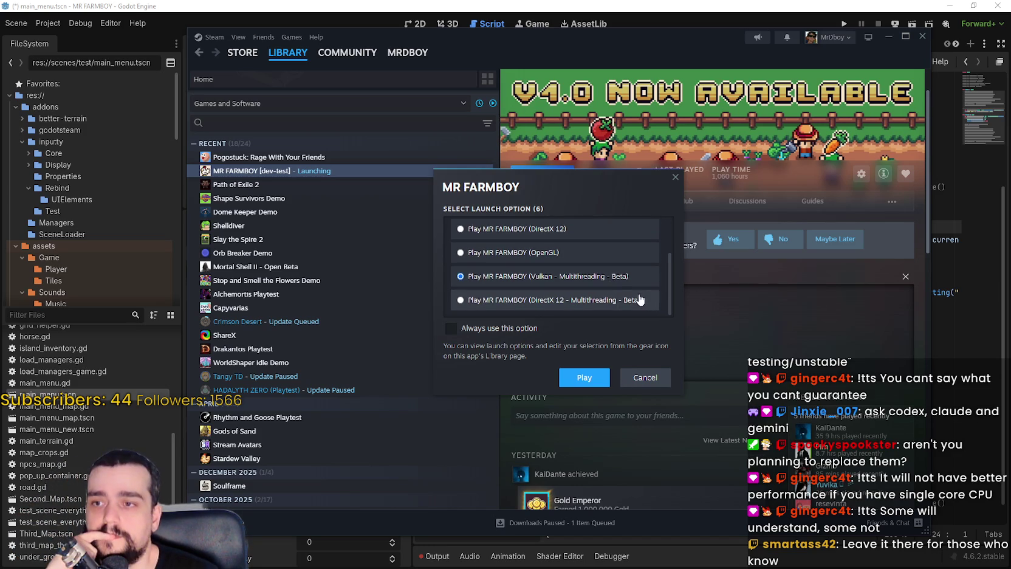
left_click(604, 298)
scroll(573, 267, "up", 2)
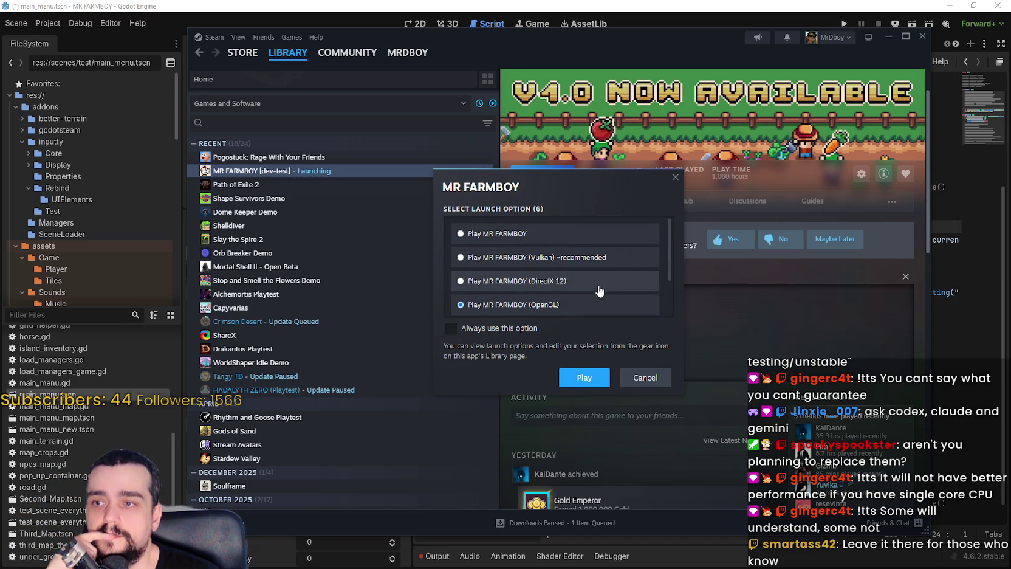
left_click(580, 282)
scroll(581, 292, "down", 2)
left_click(575, 277)
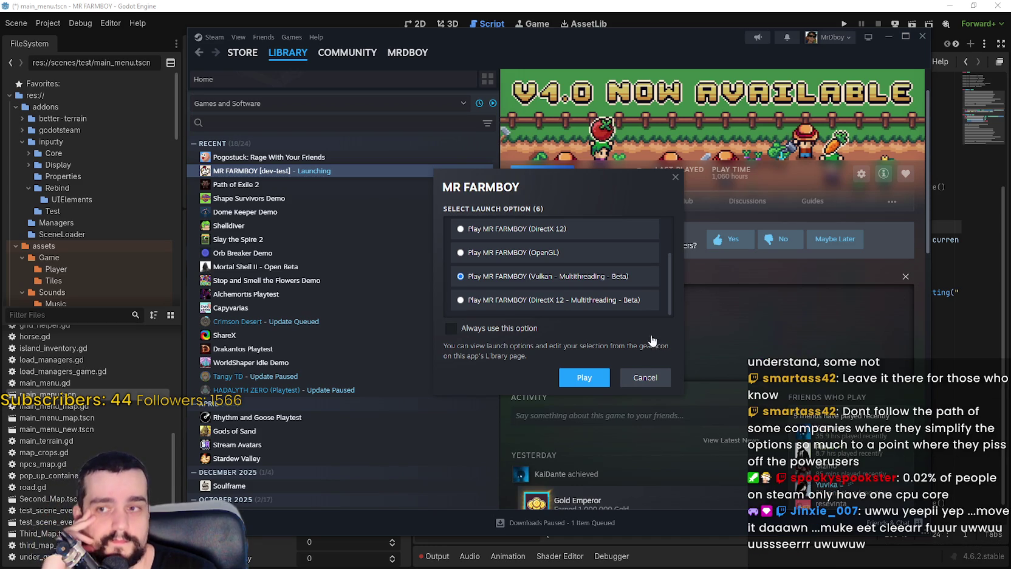
Dismiss the launch-option chooser so MR FARMBOY [dev-test] is back to Play-ready
left_click(585, 377)
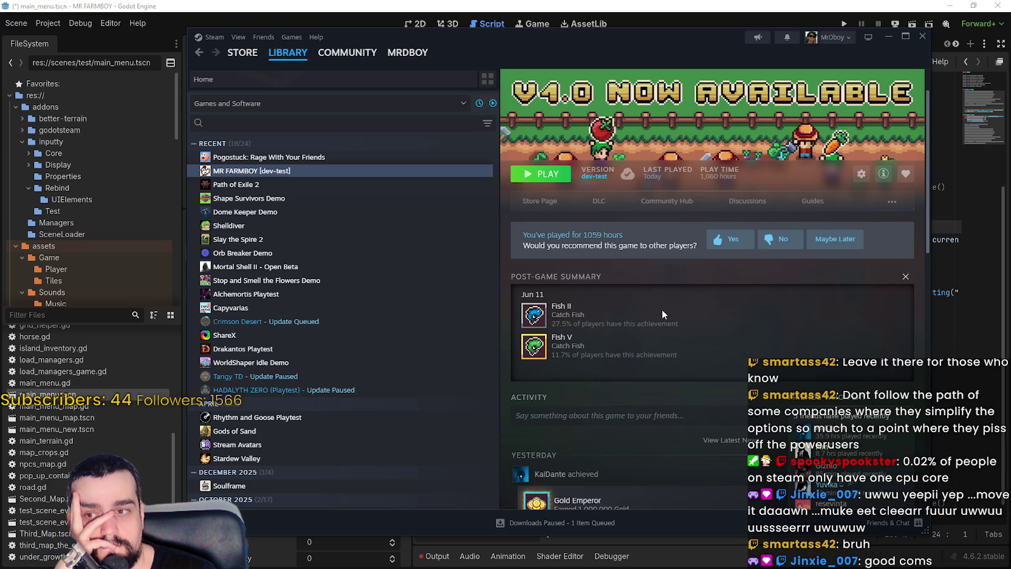
left_click(556, 176)
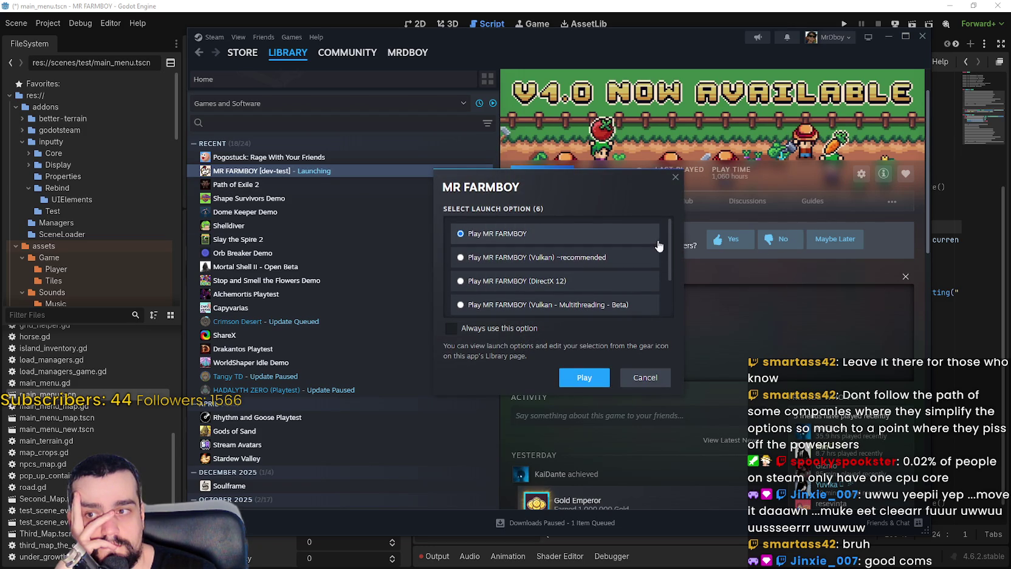
left_click_drag(670, 240, 672, 254)
scroll(672, 253, "down", 2)
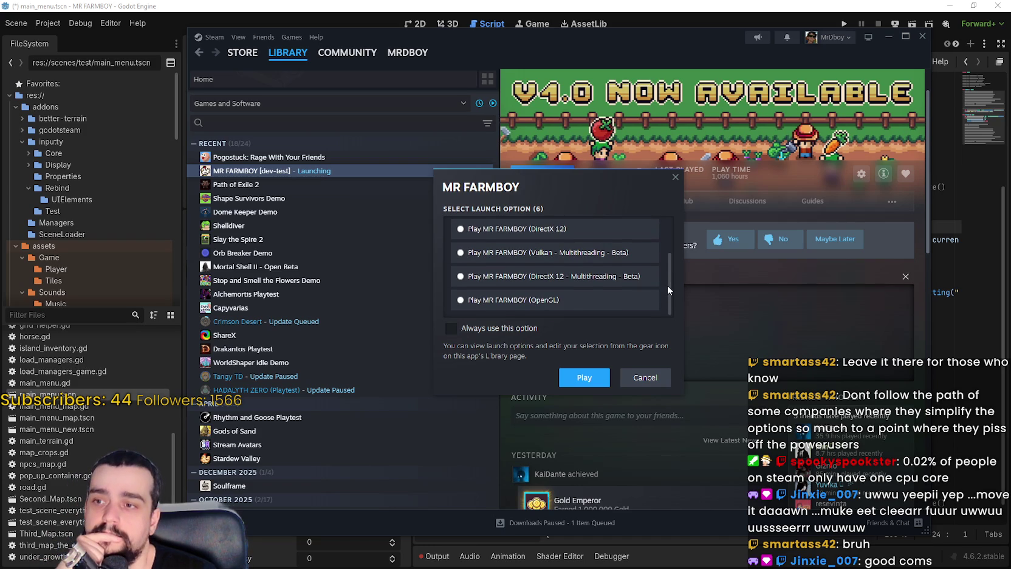
scroll(664, 274, "up", 1)
scroll(662, 271, "up", 2)
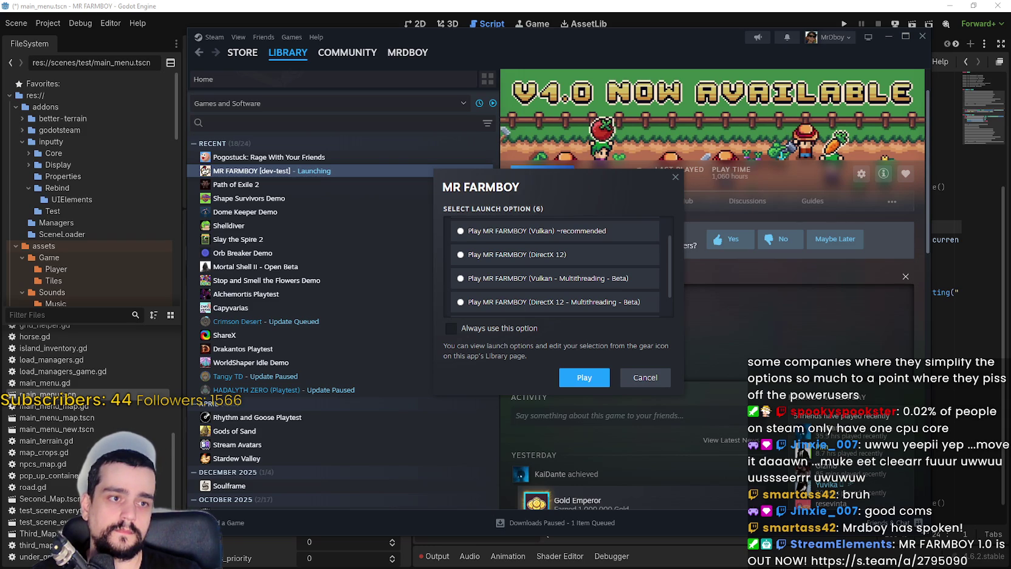
key("alt+Tab")
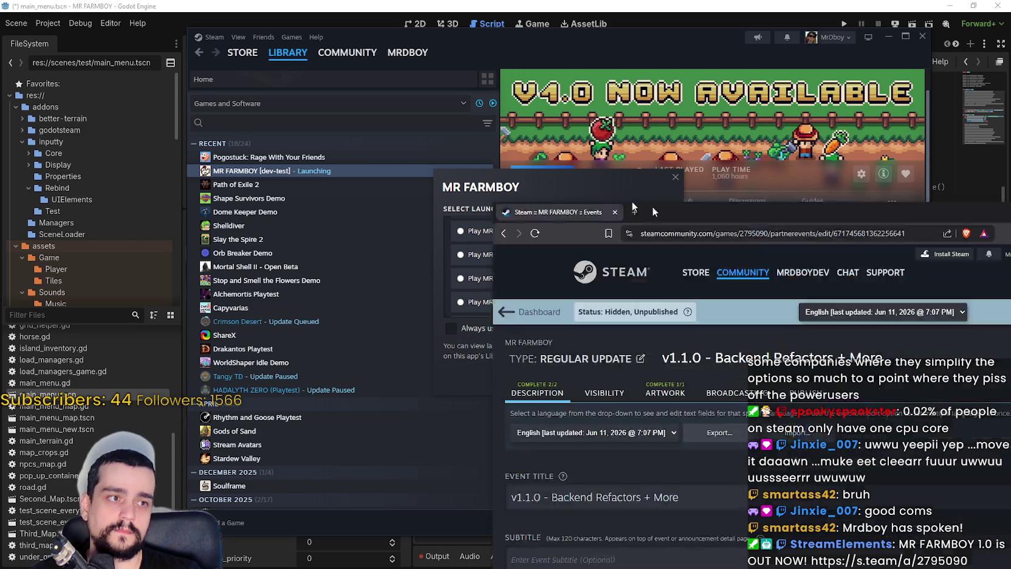
Place the event editor and Steam's launch dialog side by side, and select Vulkan ~recommended
scroll(494, 297, "down", 9)
scroll(504, 281, "down", 5)
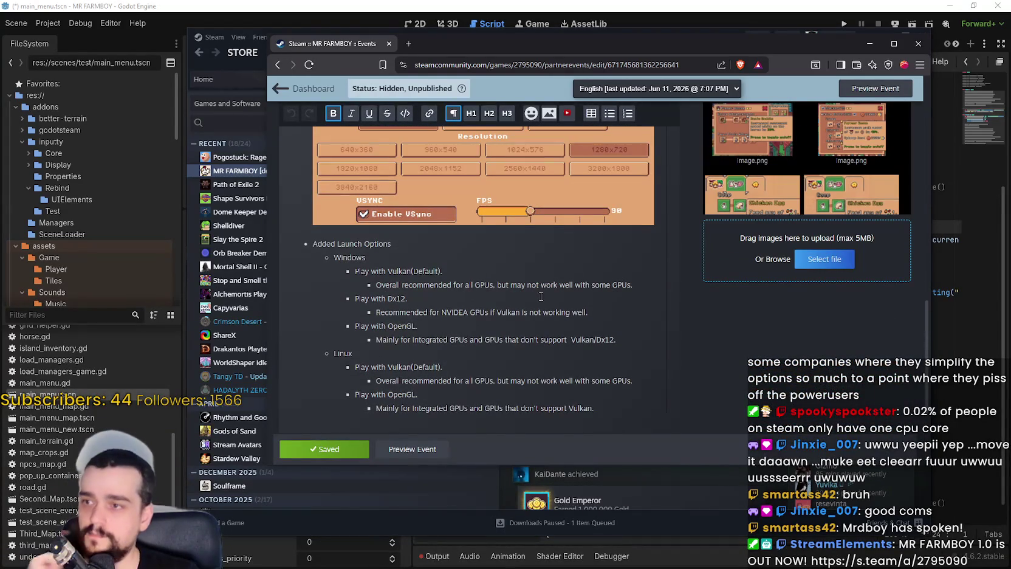
left_click(392, 244)
left_click_drag(561, 56, 983, 76)
mouse_move(605, 186)
left_mouse_down()
mouse_move(546, 93)
mouse_move(532, 96)
mouse_move(570, 71)
mouse_move(540, 98)
mouse_move(606, 132)
mouse_move(634, 202)
mouse_move(620, 134)
mouse_move(636, 119)
mouse_move(634, 143)
left_mouse_up()
left_click(467, 150)
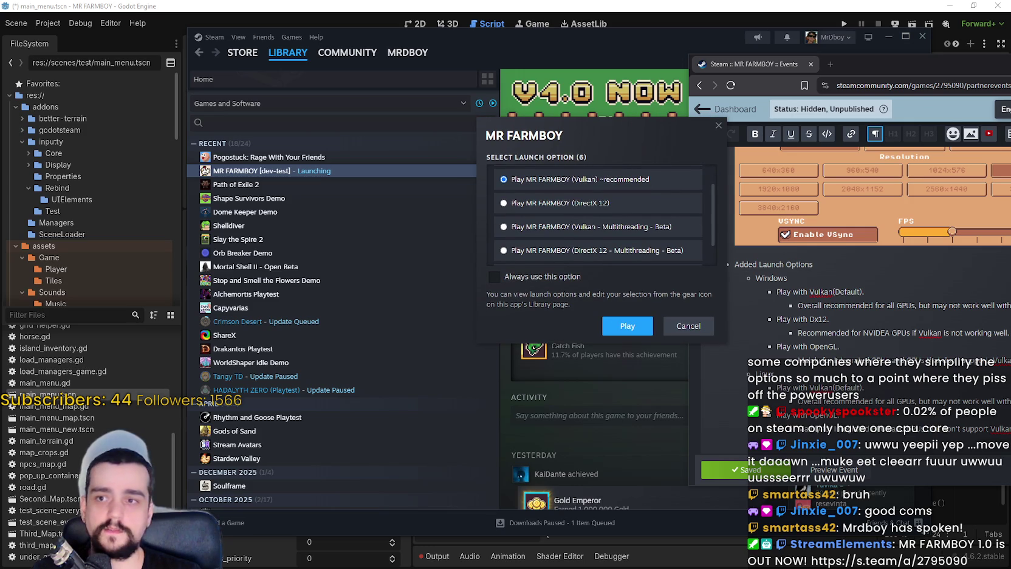
Snip the MR FARMBOY launch-option dialog, retaking it until it fits, then bring the editor forward
key("ctrl+Print")
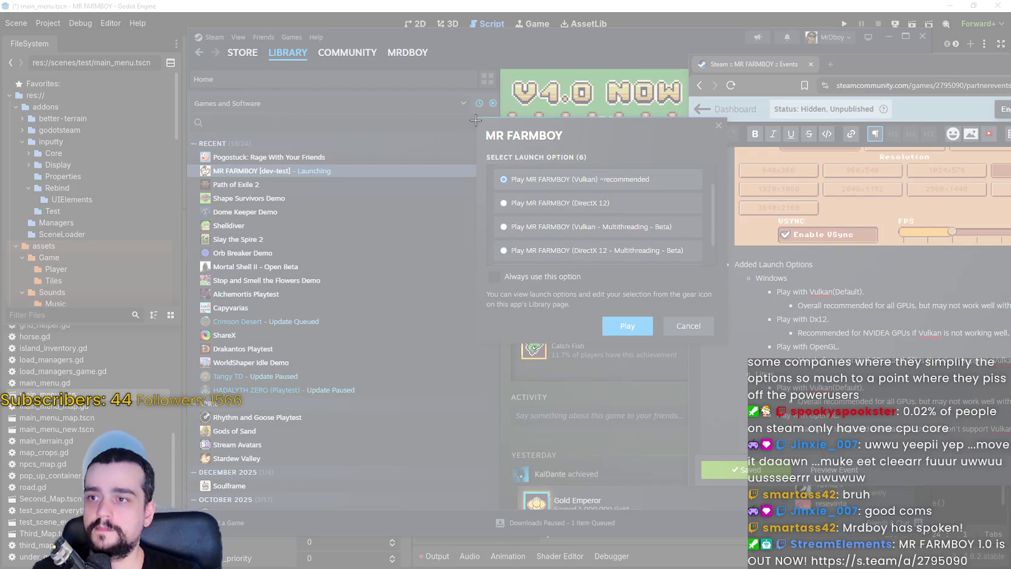
mouse_move(476, 116)
left_mouse_down()
mouse_move(703, 347)
mouse_move(744, 349)
mouse_move(729, 344)
left_mouse_up()
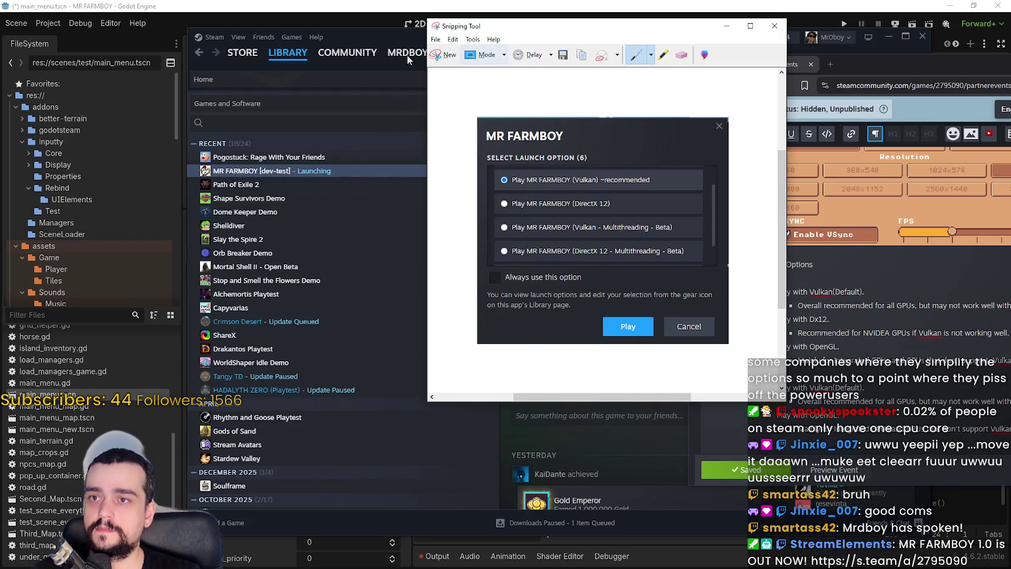
left_click(435, 40)
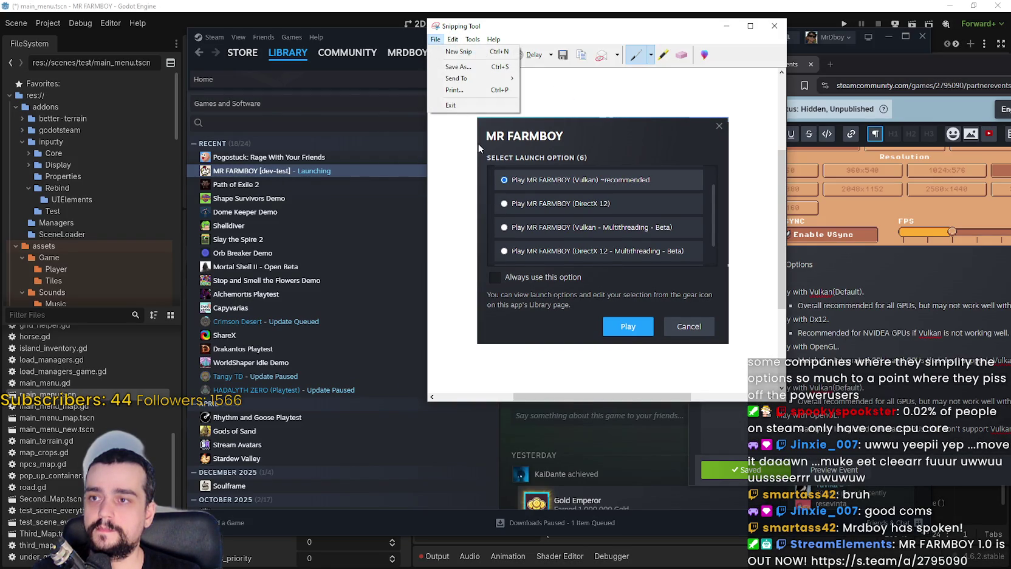
left_click(454, 51)
left_click(436, 54)
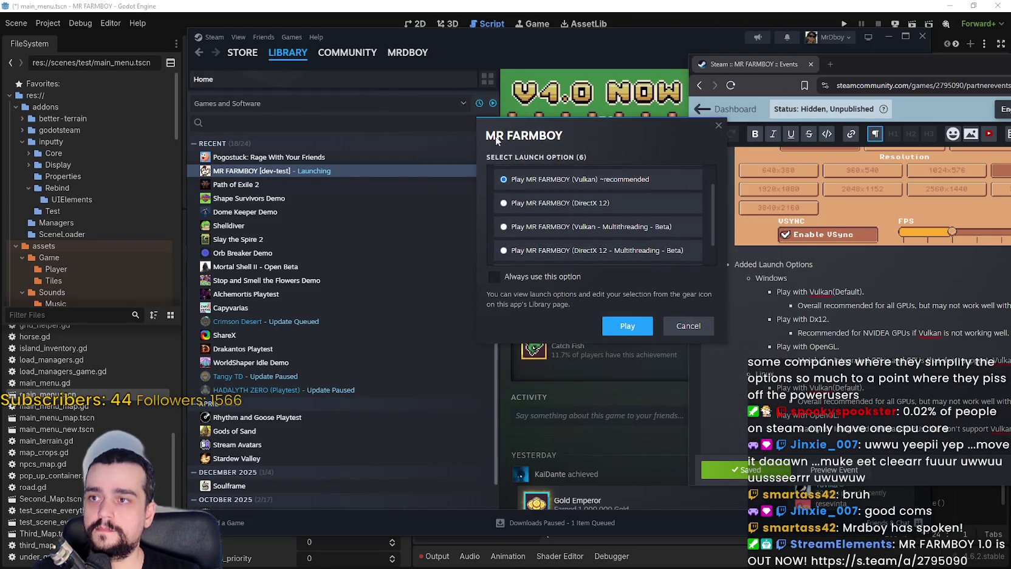
mouse_move(478, 123)
left_mouse_down()
mouse_move(717, 355)
mouse_move(722, 339)
left_mouse_up()
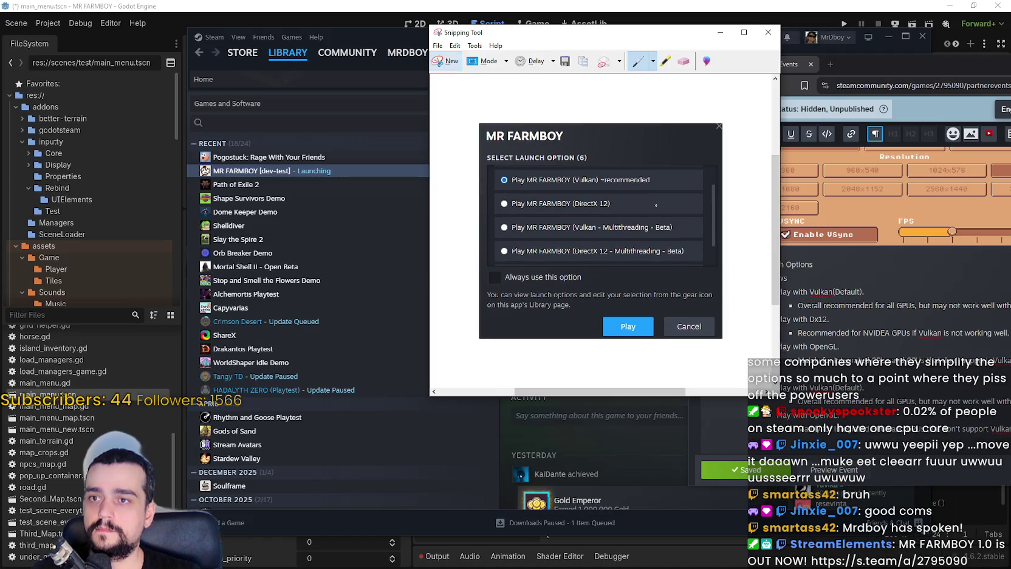
left_click(445, 61)
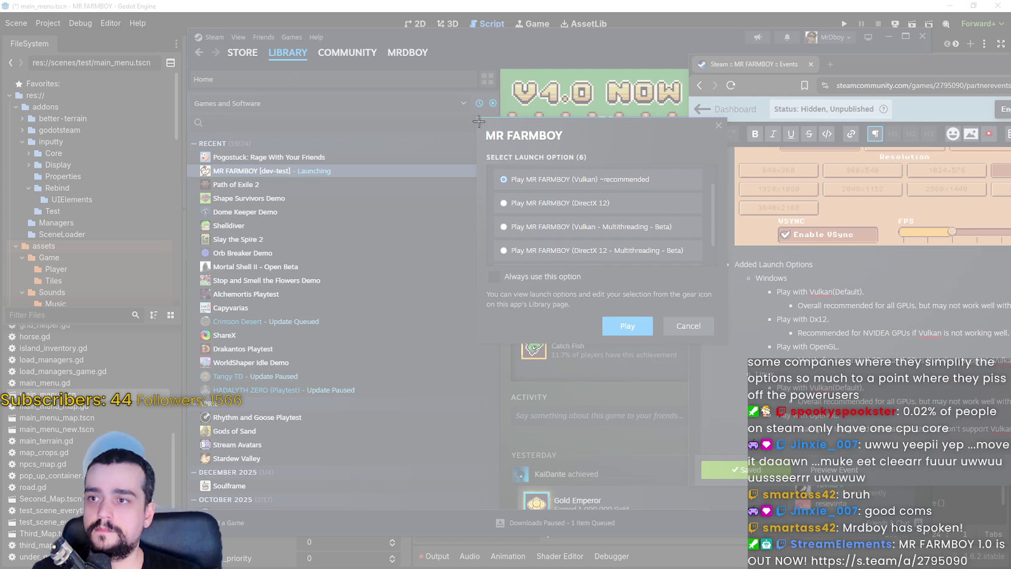
mouse_move(477, 119)
left_mouse_down()
mouse_move(596, 252)
mouse_move(727, 302)
mouse_move(724, 363)
mouse_move(725, 340)
left_mouse_up()
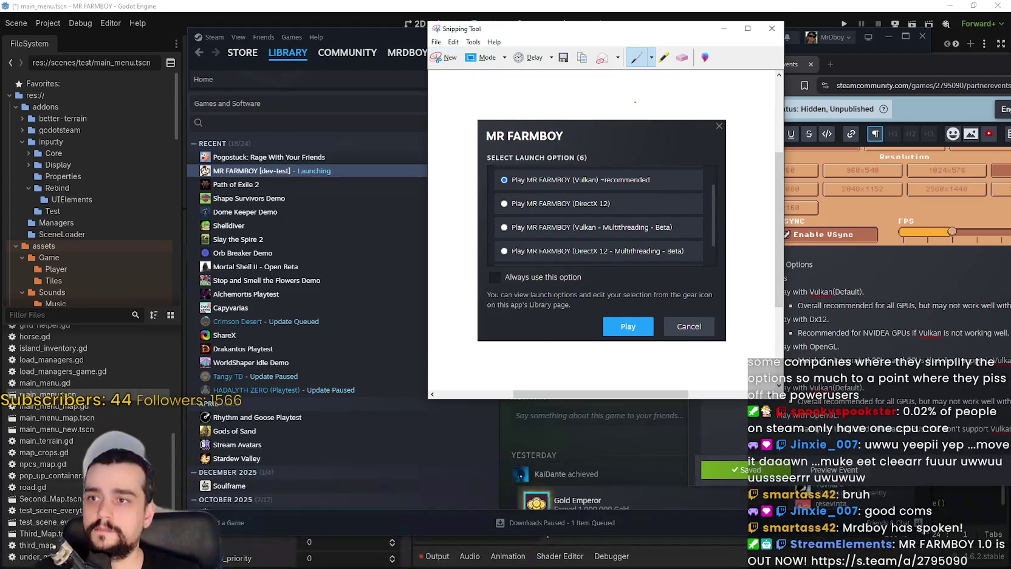
left_click_drag(848, 63, 490, 56)
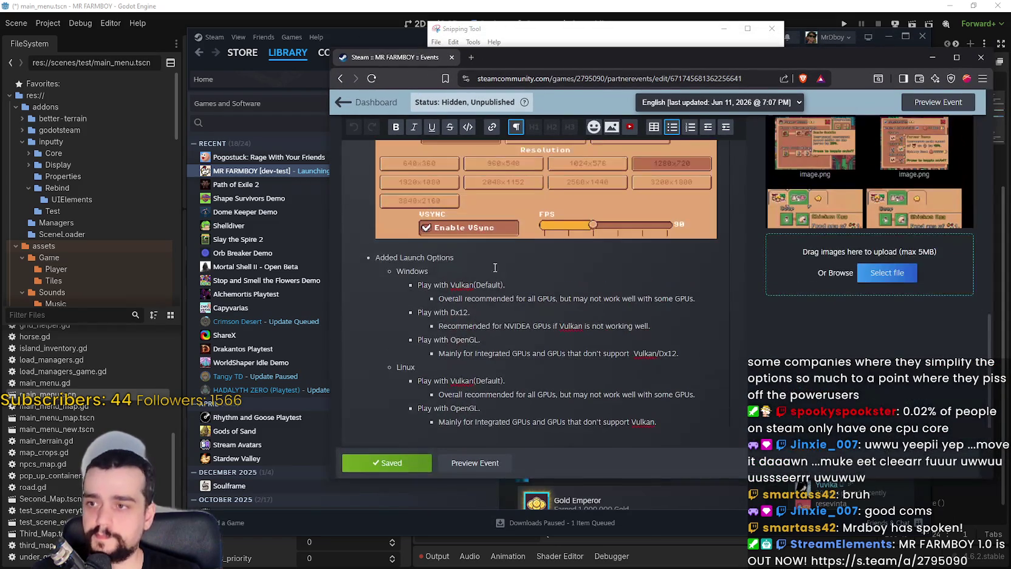
Paste the launch-dialog screenshot under 'Added Launch Options' and tidy the blank lines around it
left_click(488, 258)
key("ctrl+v")
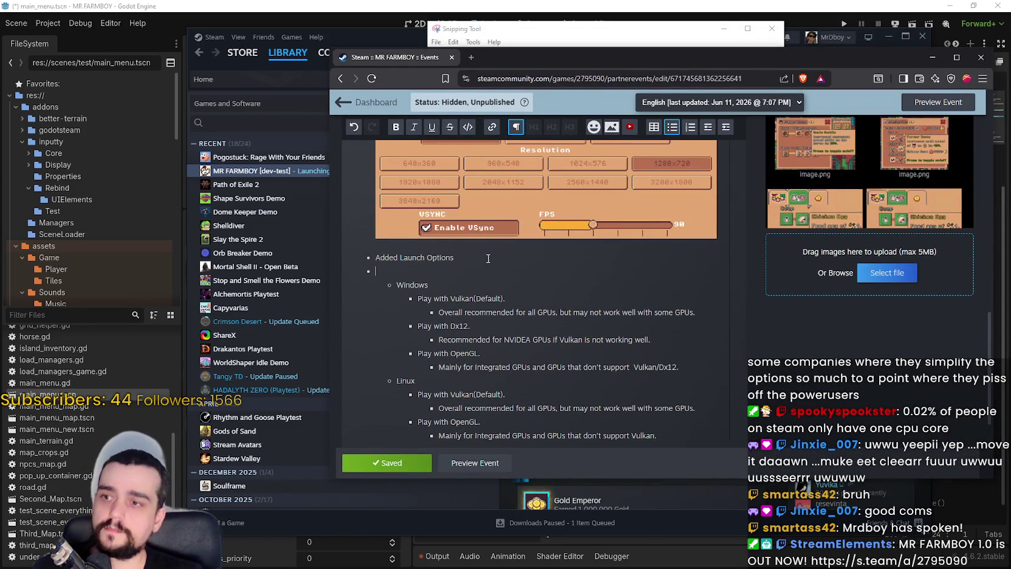
scroll(551, 291, "down", 2)
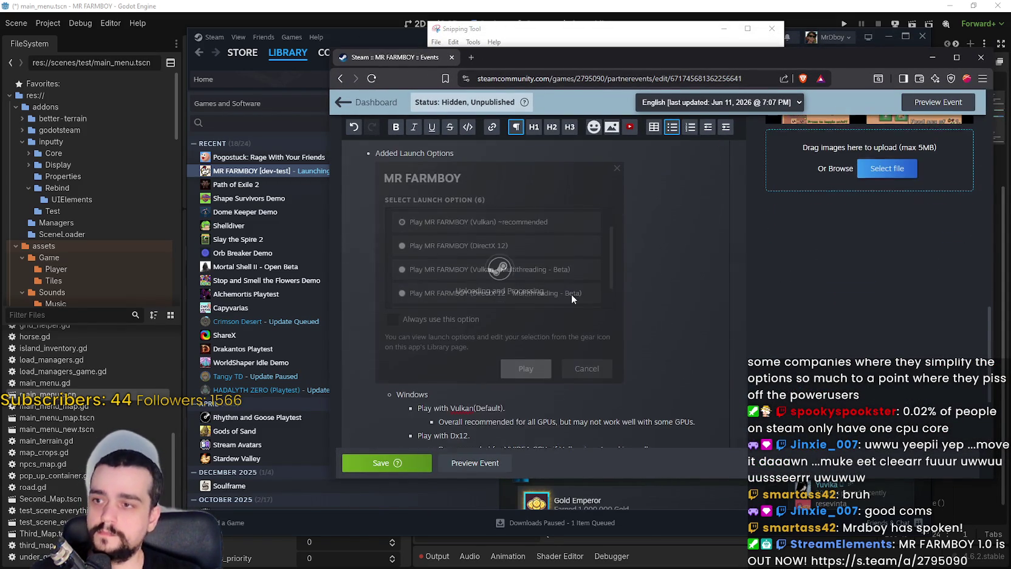
scroll(529, 244, "up", 1)
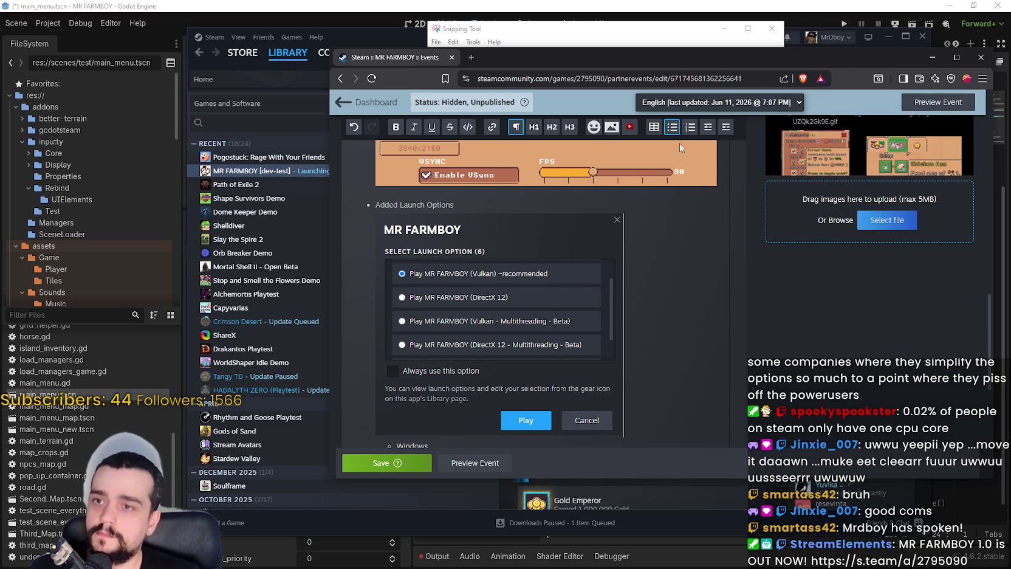
left_click(709, 128)
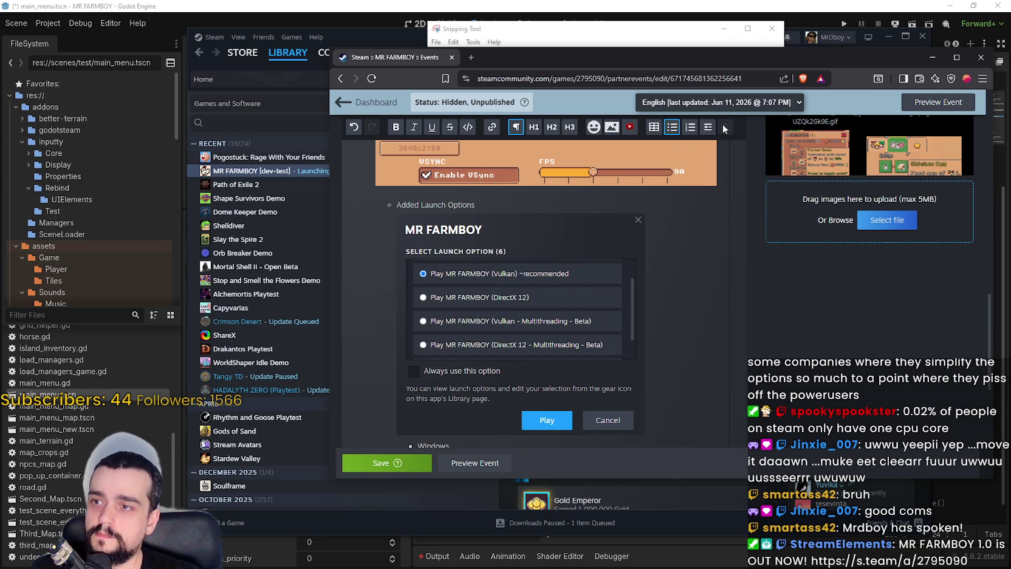
key("ctrl+z")
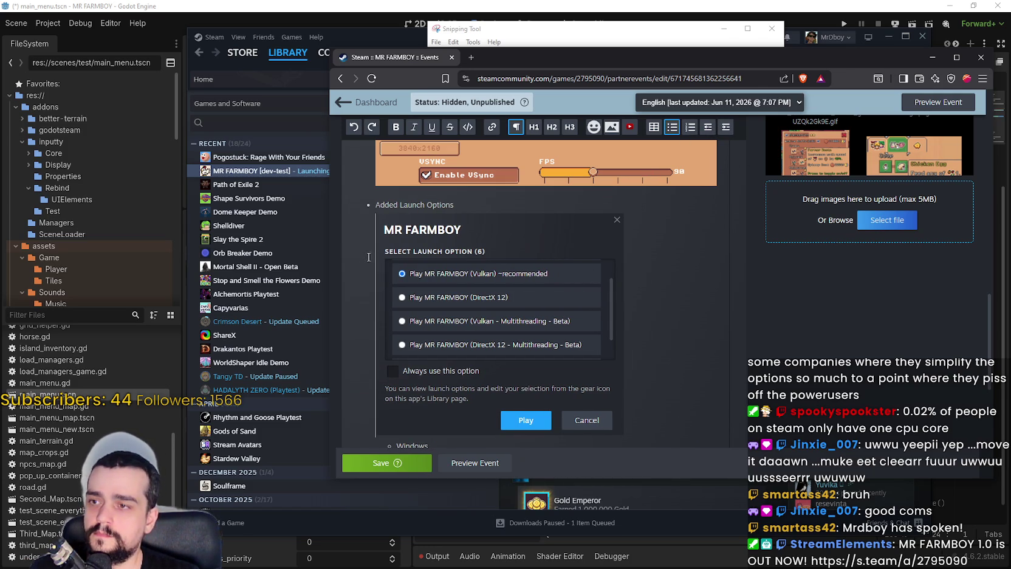
left_click(725, 128)
key("ctrl+z")
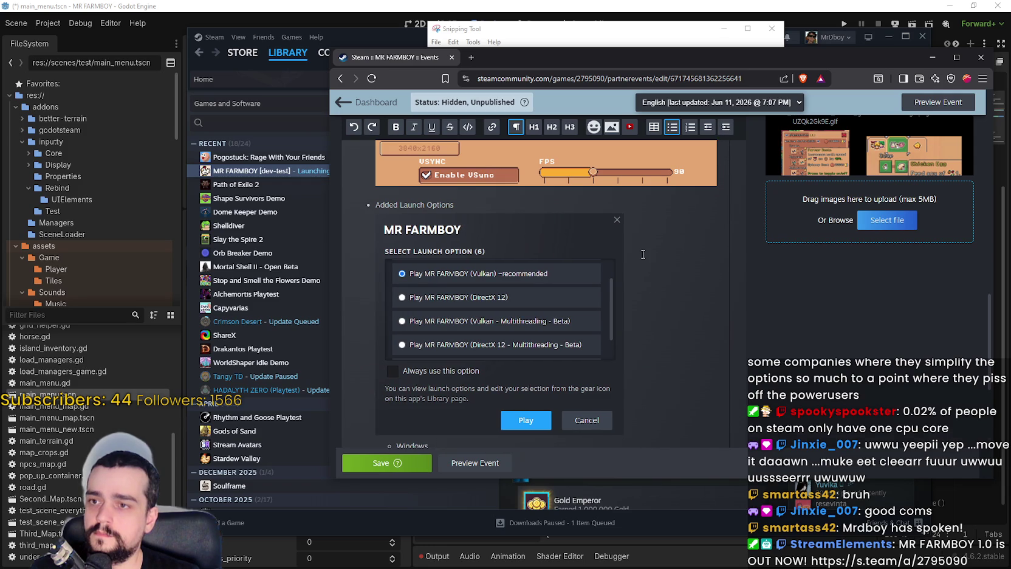
key("Delete")
key("Return")
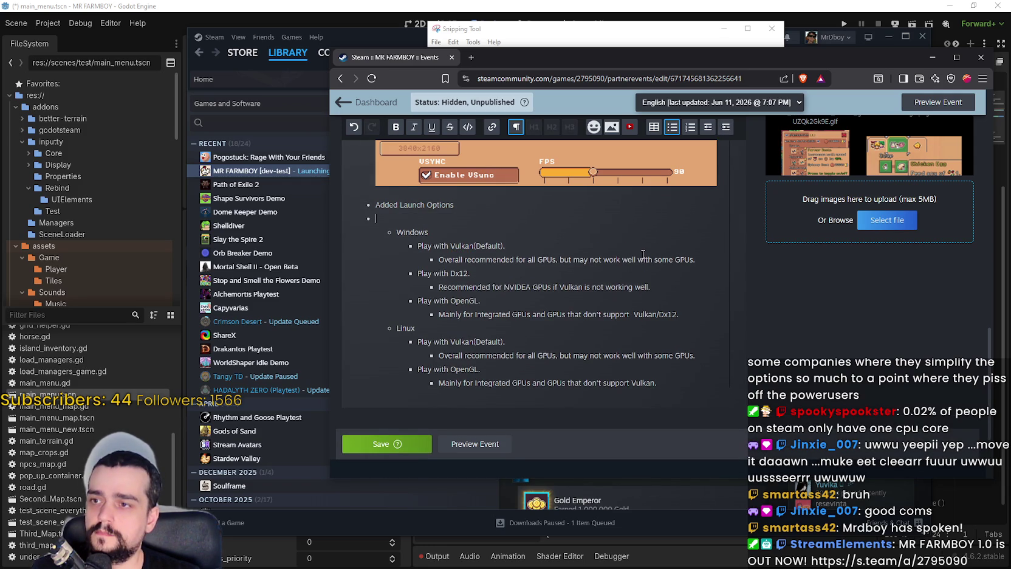
key("Return")
key("BackSpace")
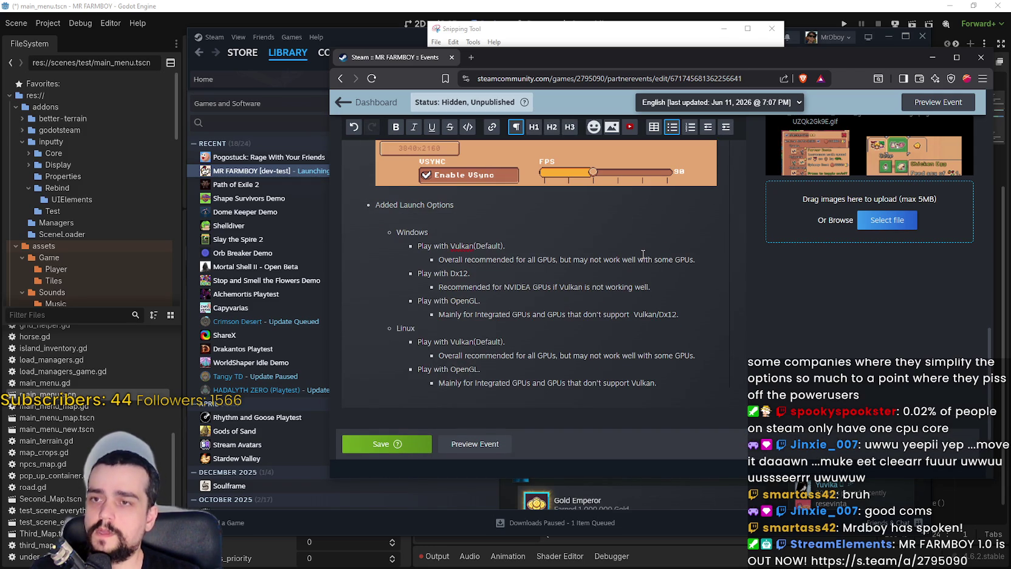
key("BackSpace")
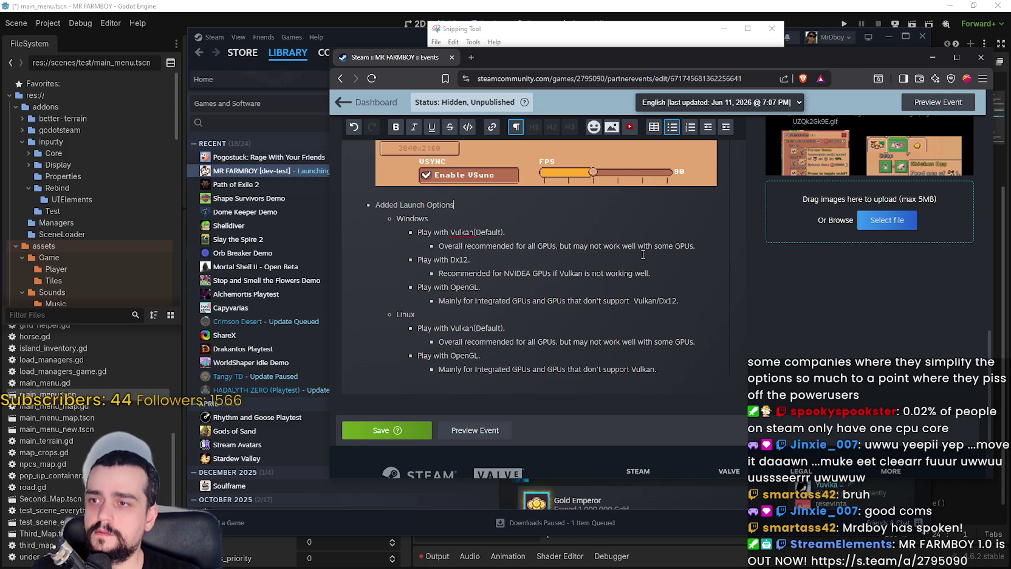
Retype the misspelled renderer list heading below the screenshot as 'Windows'
key("Down")
key("Return")
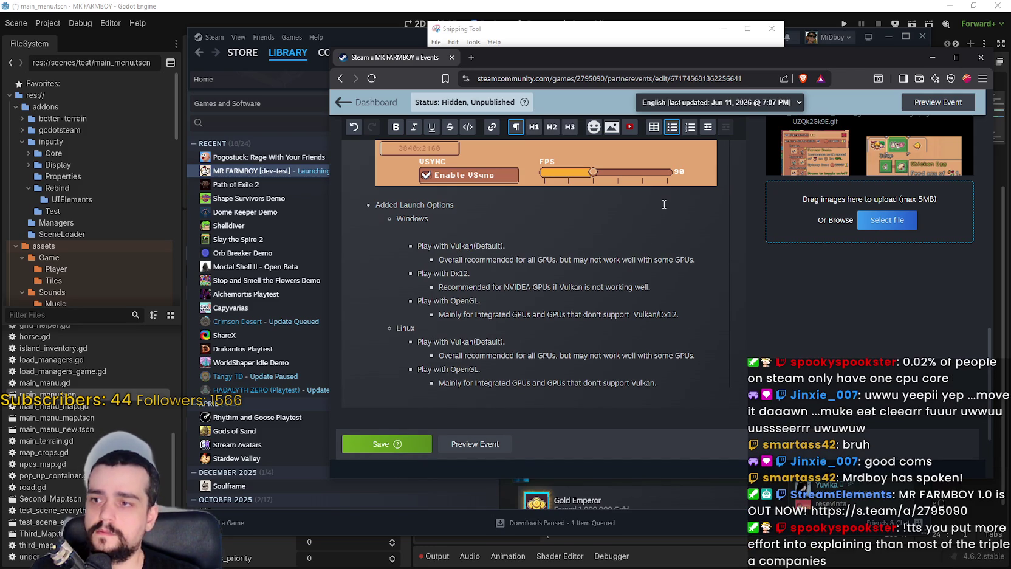
left_click(445, 217)
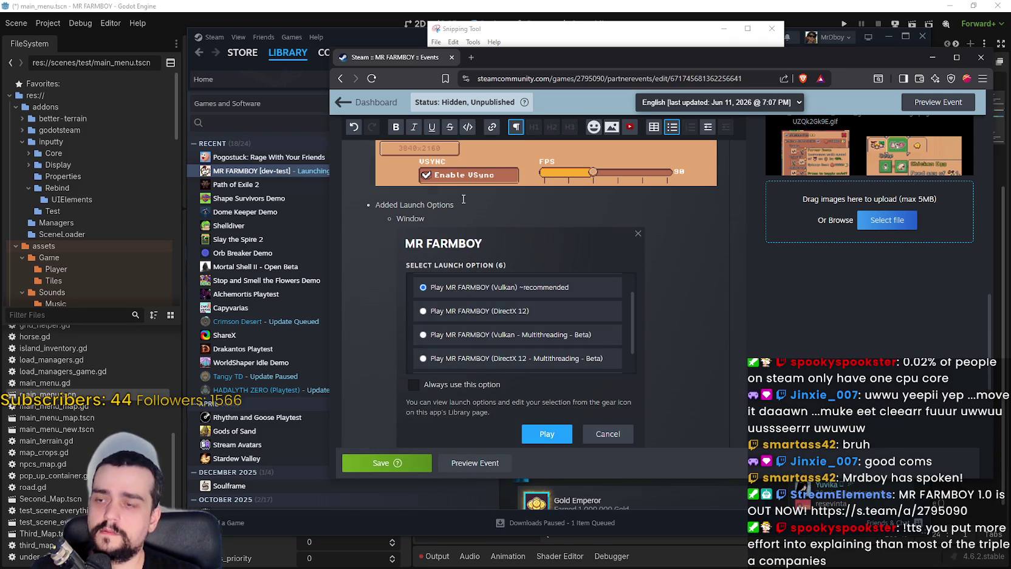
key("BackSpace")
key("BackSpace")
key("BackSpace")
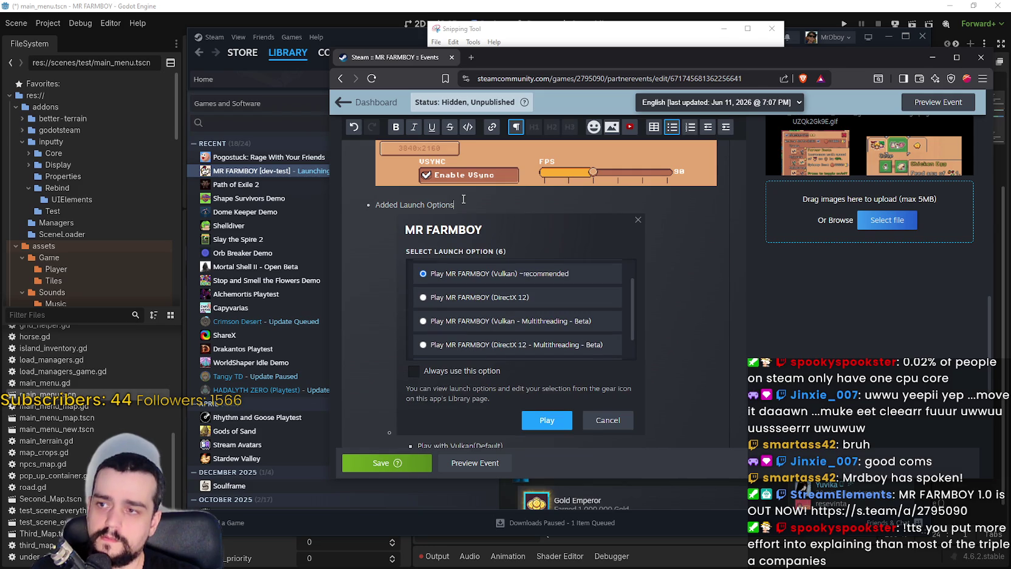
scroll(464, 199, "down", 3)
left_click(659, 268)
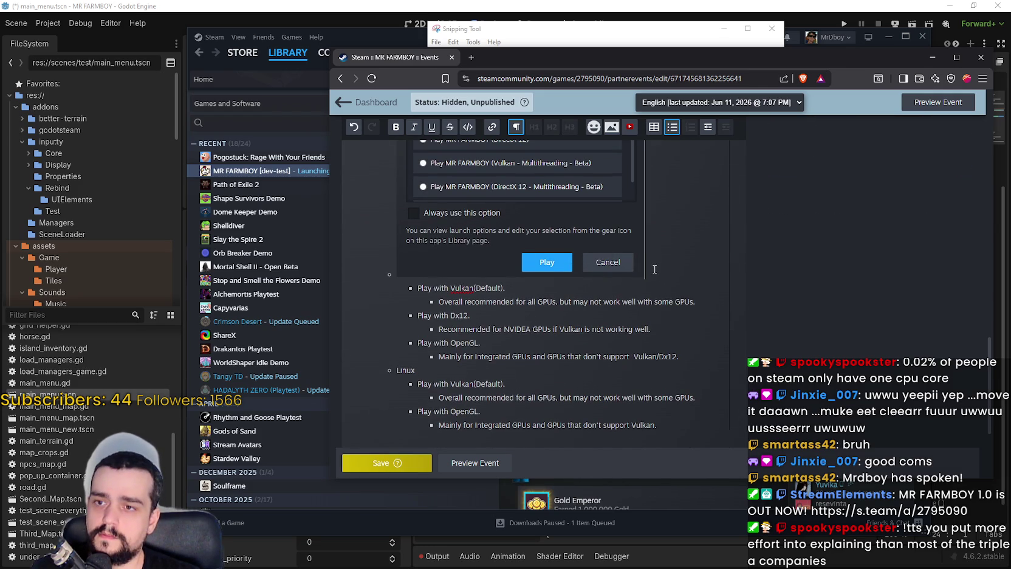
key("Return")
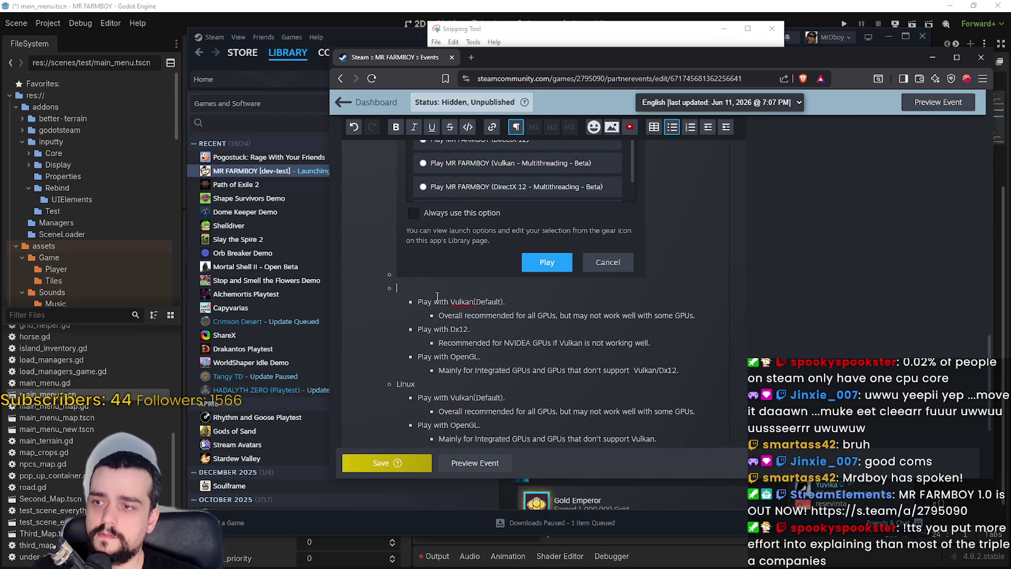
scroll(476, 295, "up", 3)
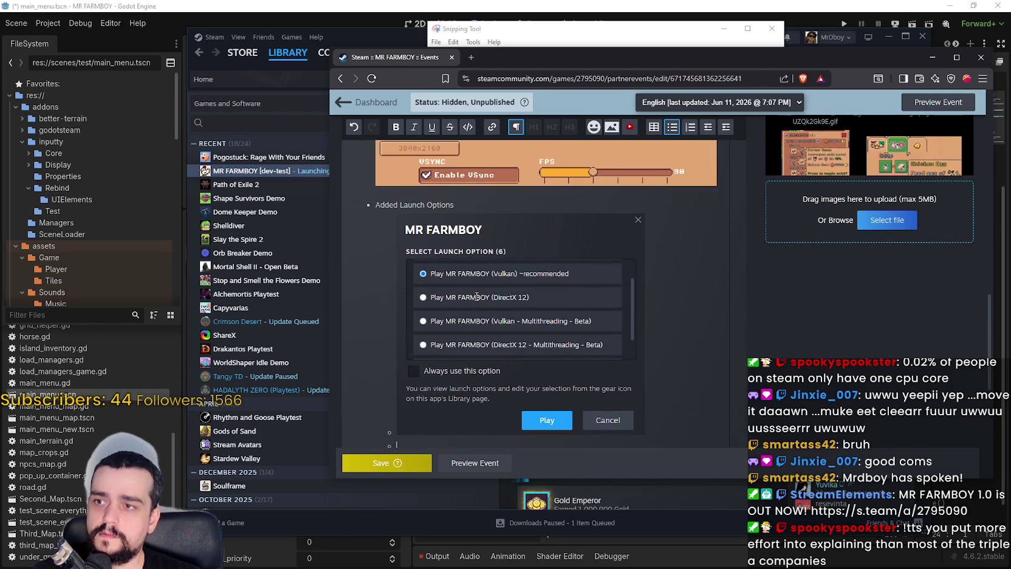
scroll(480, 280, "down", 3)
type("Wo")
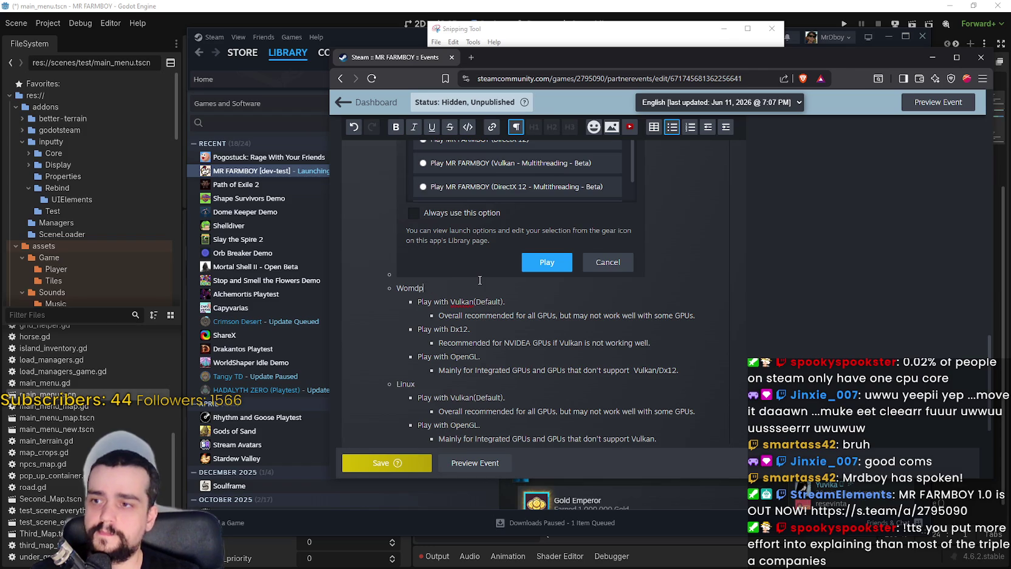
key("BackSpace")
type("wdow")
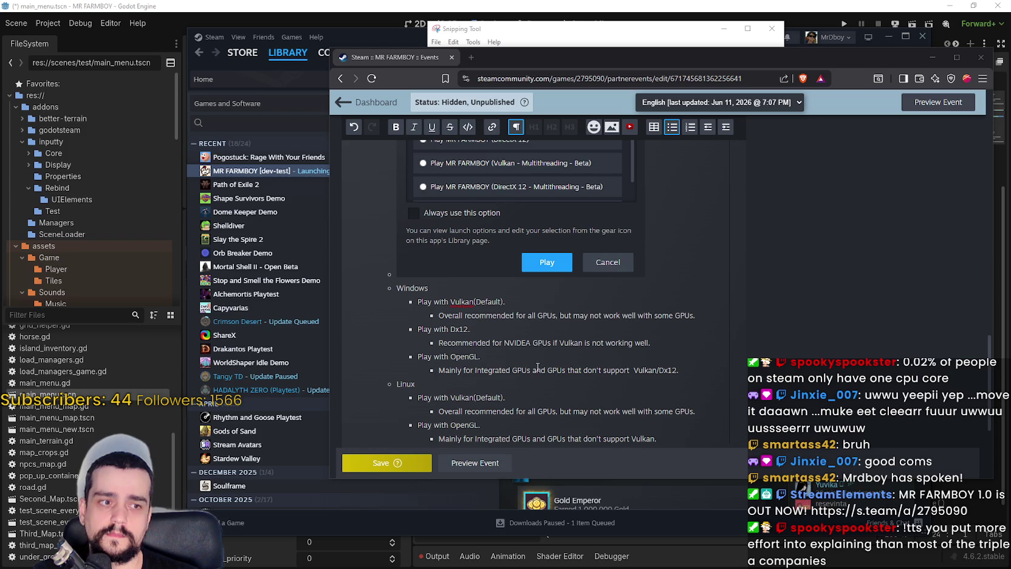
scroll(490, 332, "up", 3)
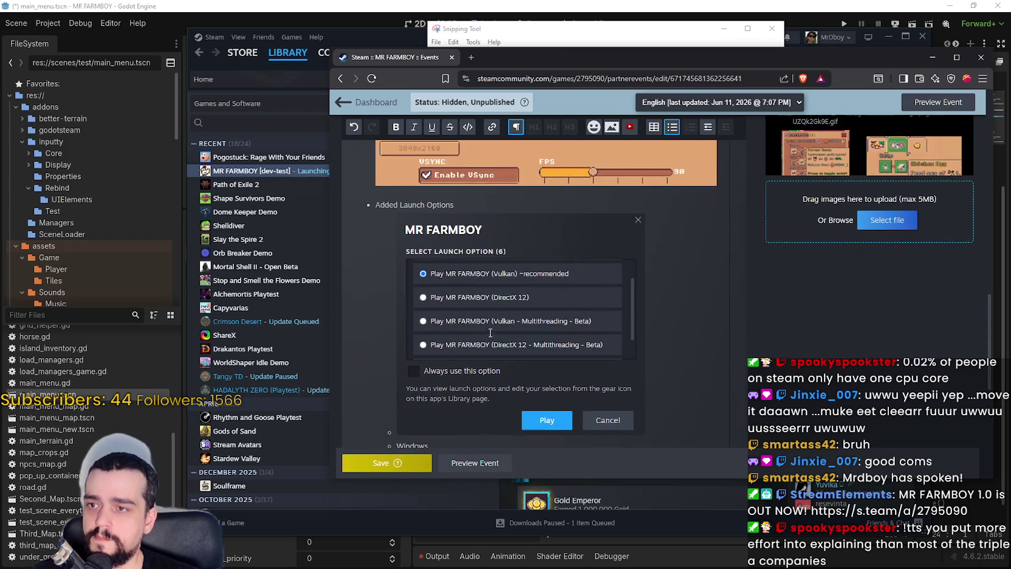
scroll(491, 333, "down", 2)
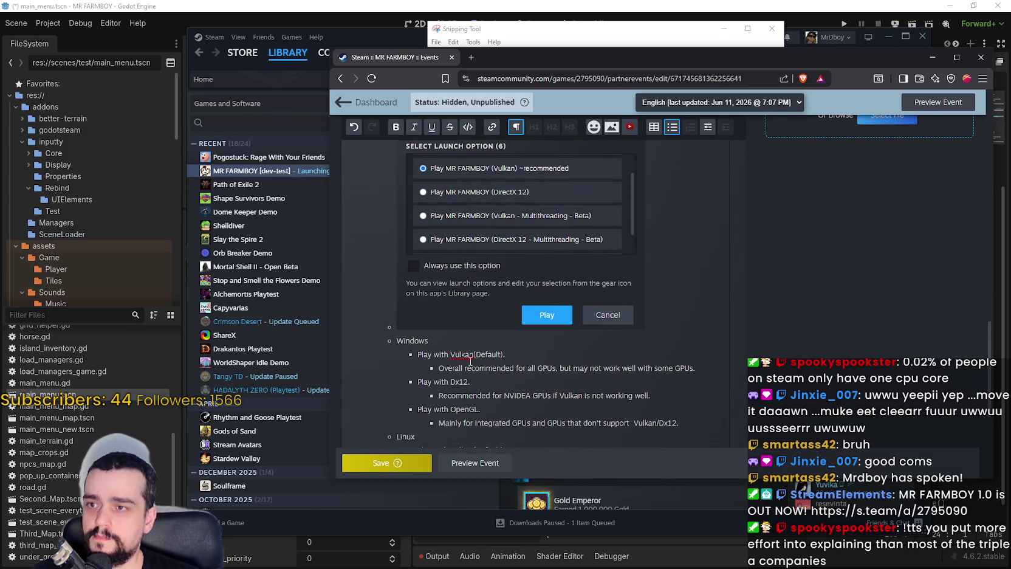
Change the Vulkan bullet's label from (Default) to (Recommended)
mouse_move(474, 355)
left_mouse_down()
mouse_move(510, 356)
mouse_move(475, 357)
left_mouse_up()
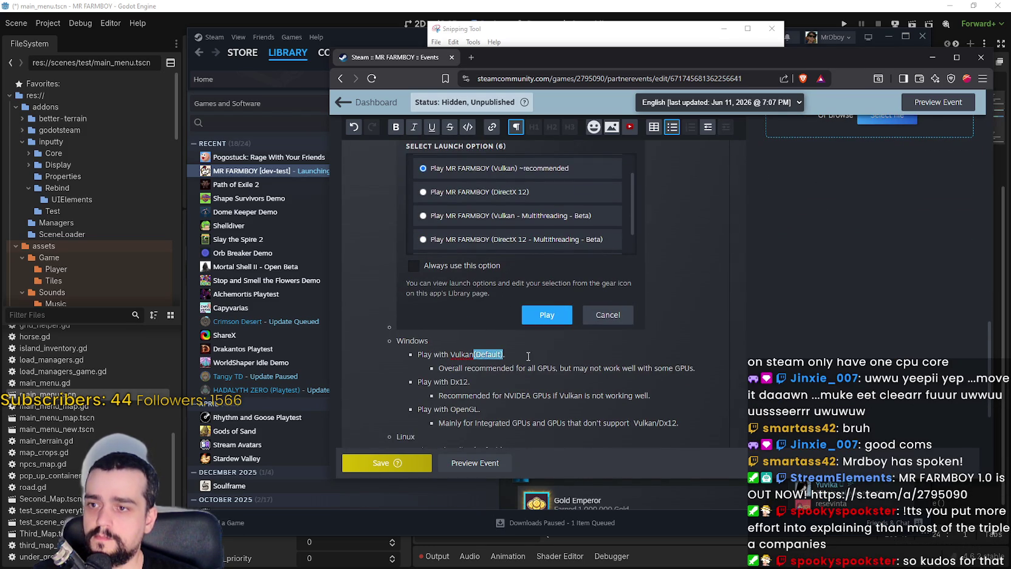
key("BackSpace")
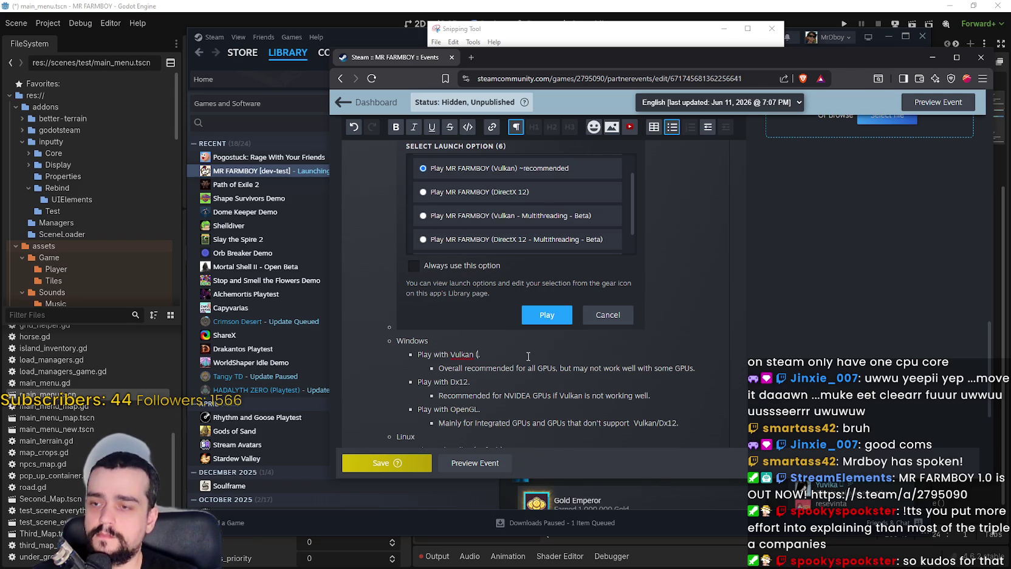
type("(Recommended).")
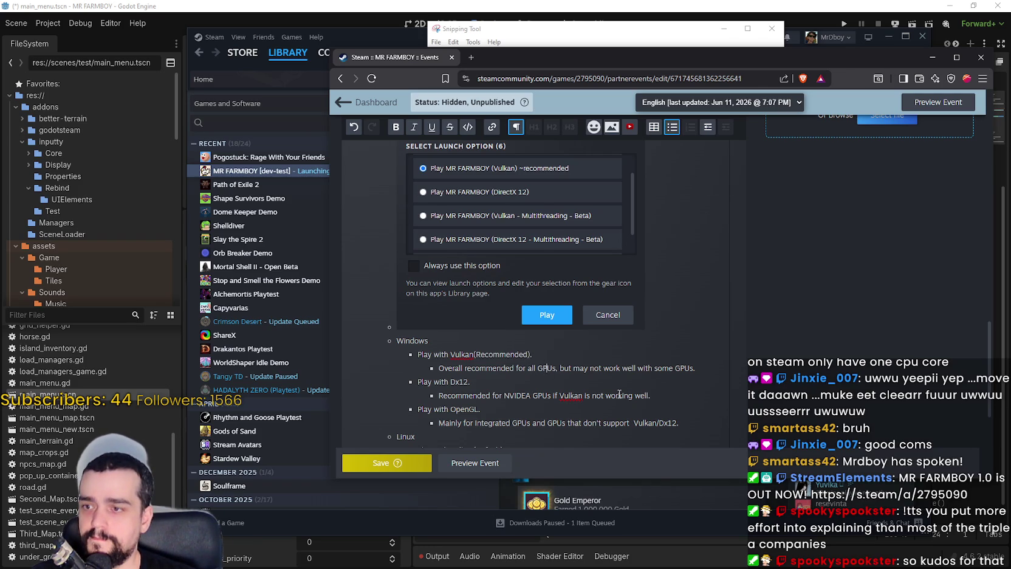
scroll(620, 393, "down", 2)
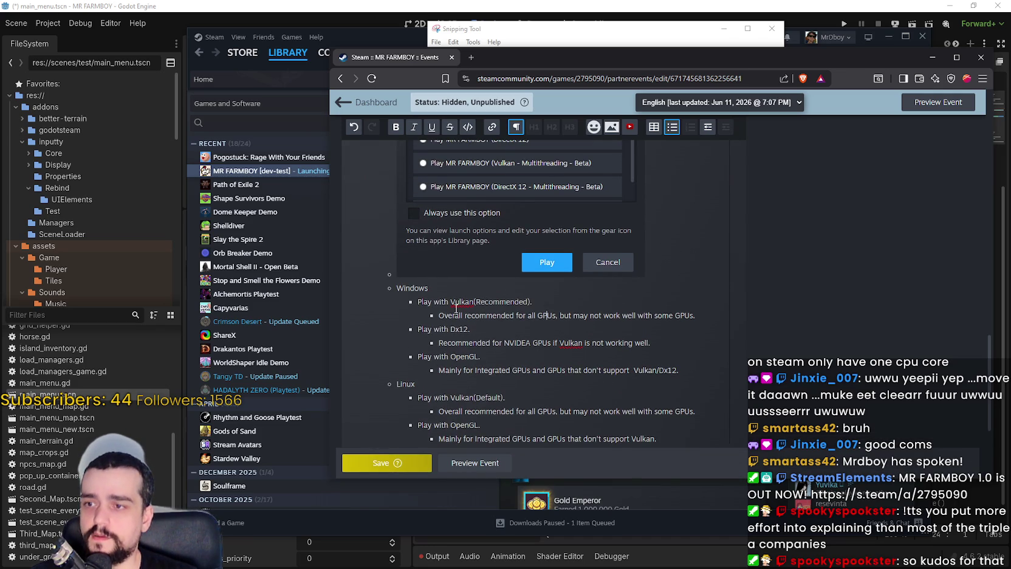
left_click_drag(439, 315, 693, 315)
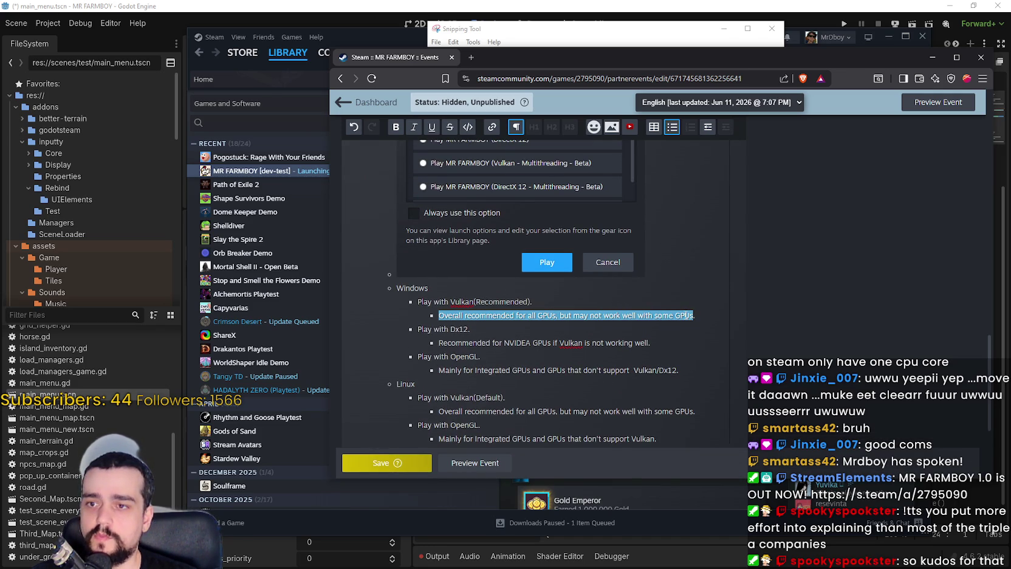
left_click(686, 314)
Rename Dx12 to DirectX 12 and rewrite its note as 'Recommended if Vulkan doesn't work right'
left_click_drag(434, 329, 460, 334)
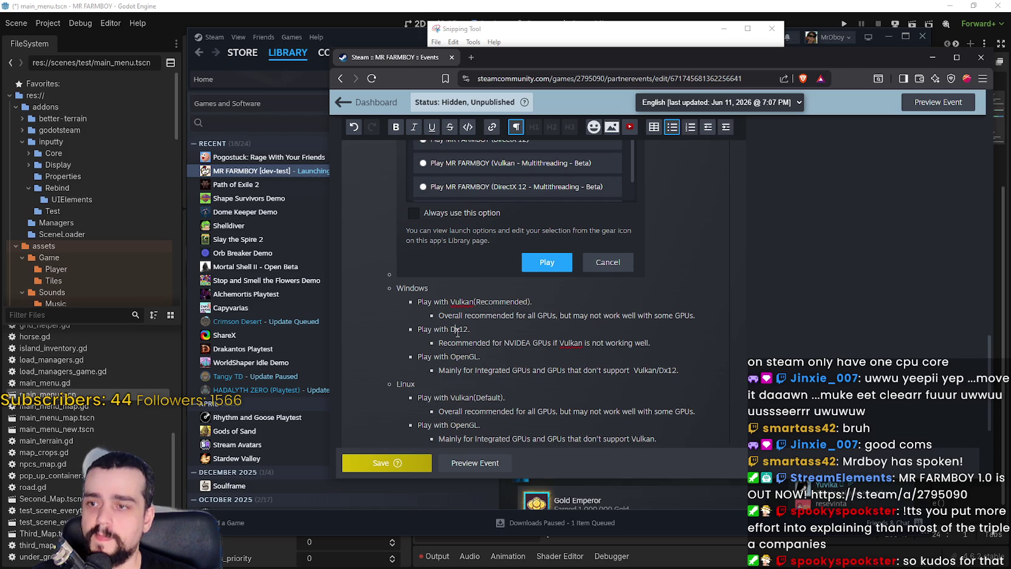
scroll(460, 334, "up", 1)
type("with Dire")
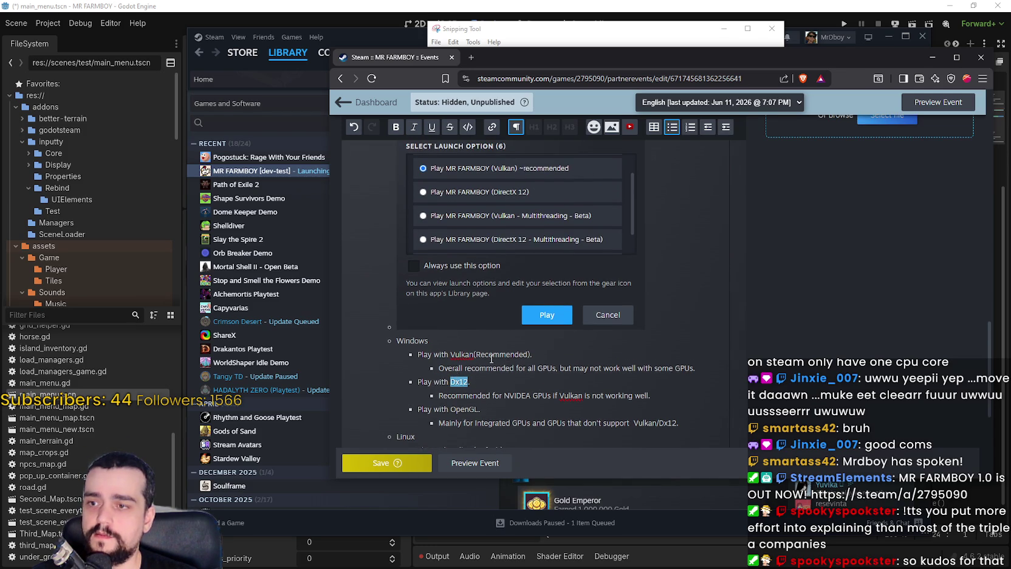
type("ctX 12")
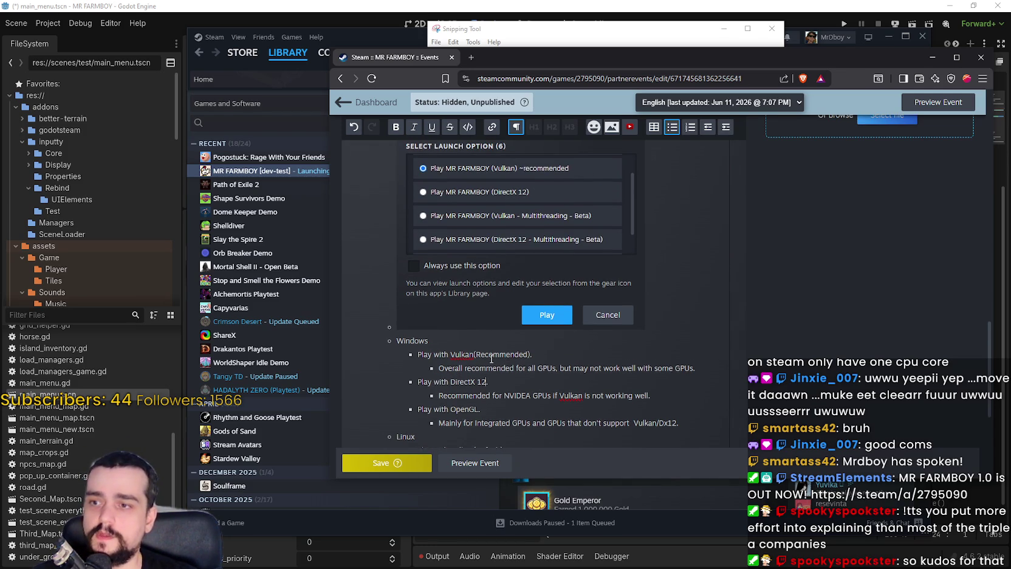
left_click_drag(439, 396, 644, 402)
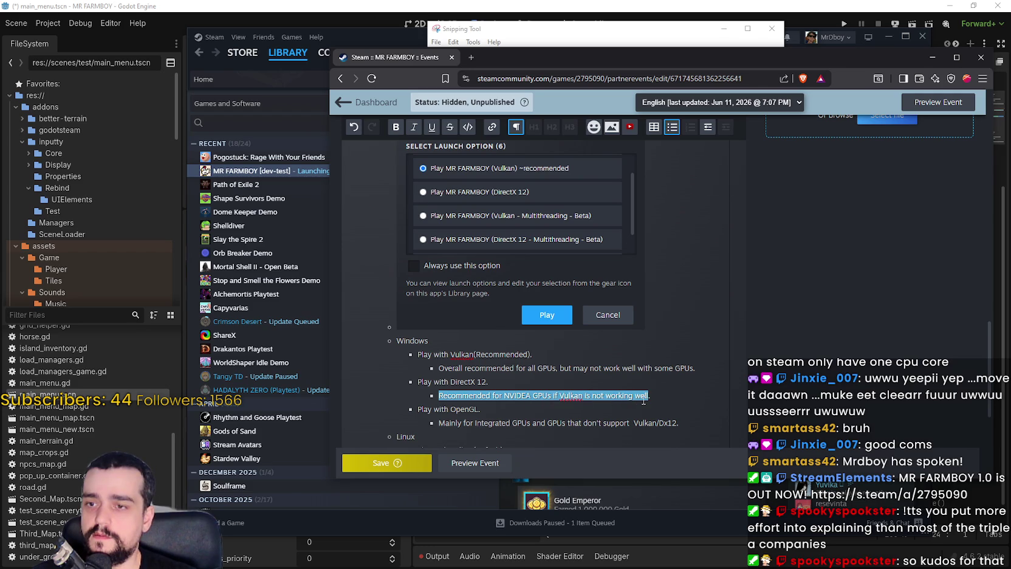
type("Recommen")
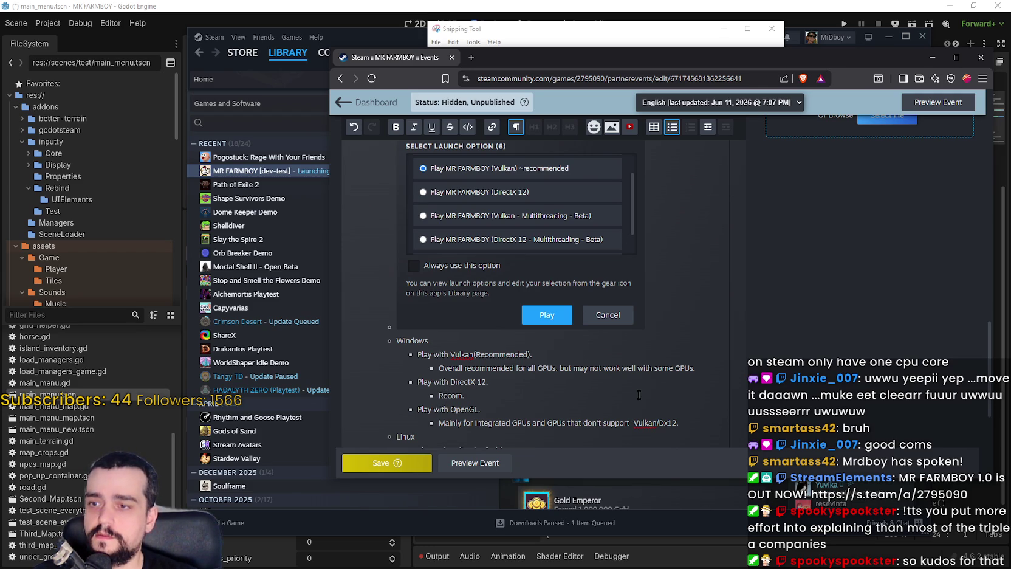
key("BackSpace")
key("BackSpace")
key("BackSpace")
type(".")
key("BackSpace")
type("commended if ")
type("Vulak")
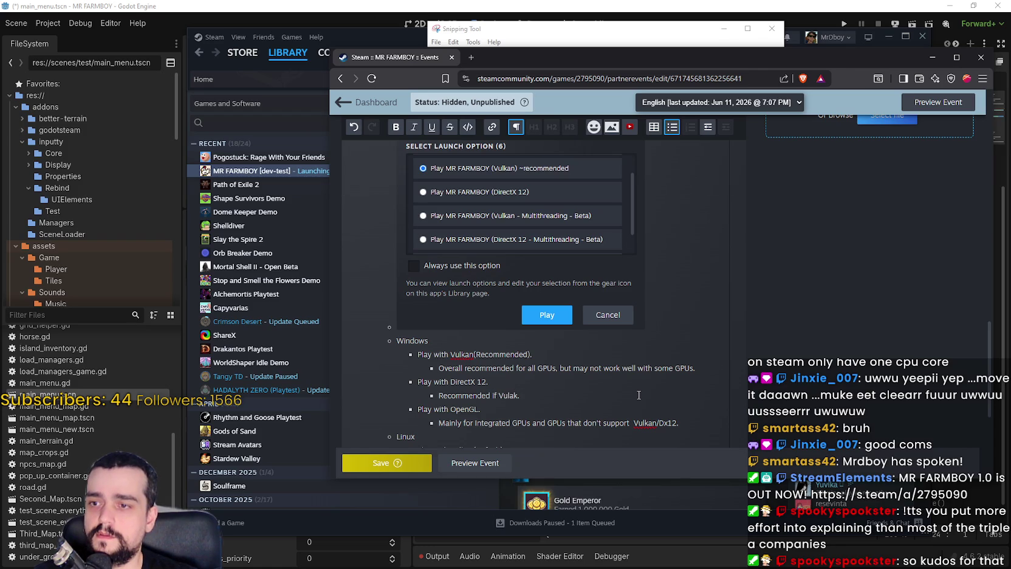
key("BackSpace")
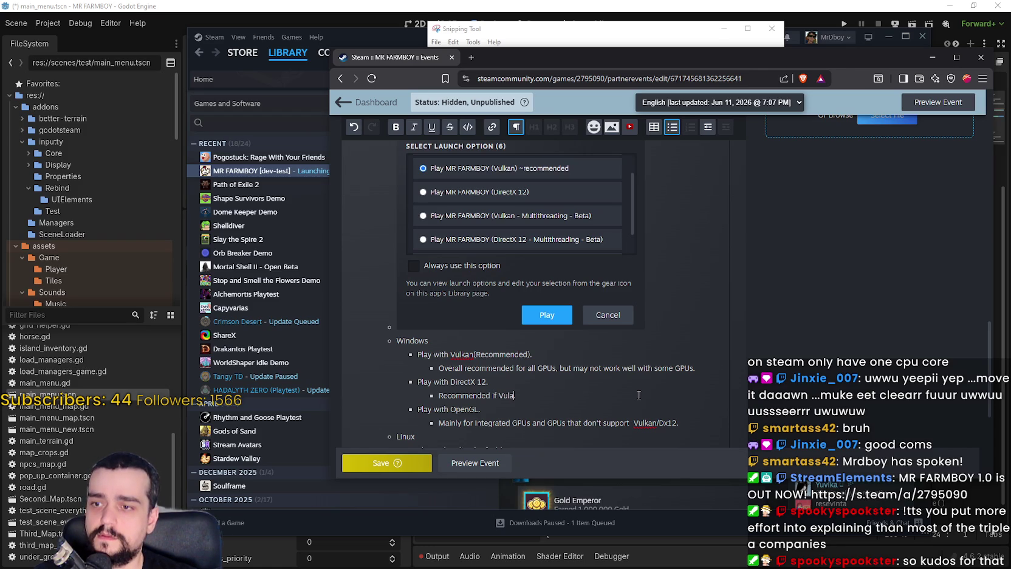
type("k doesn't w")
type("ork .")
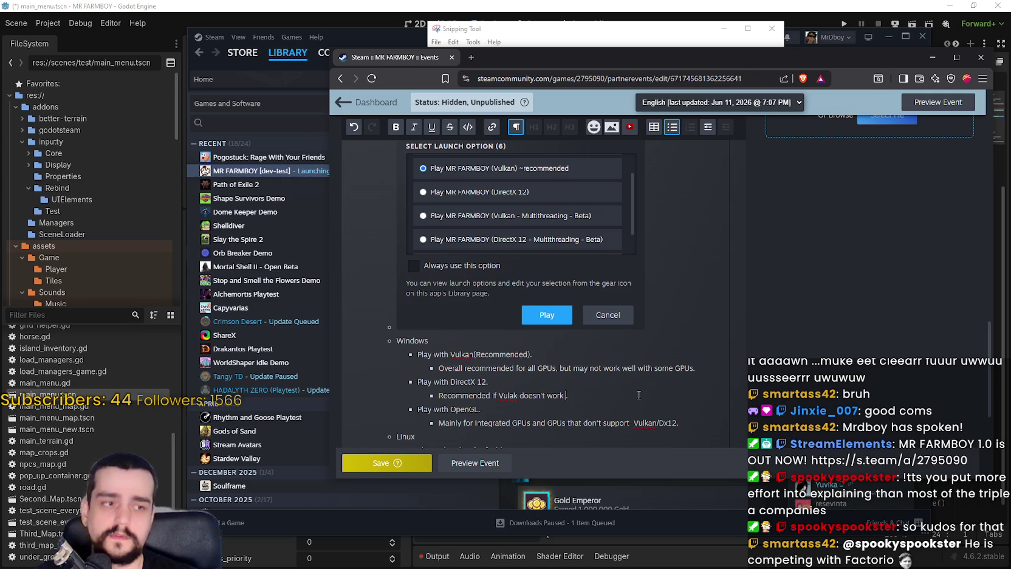
key("BackSpace")
type("right.")
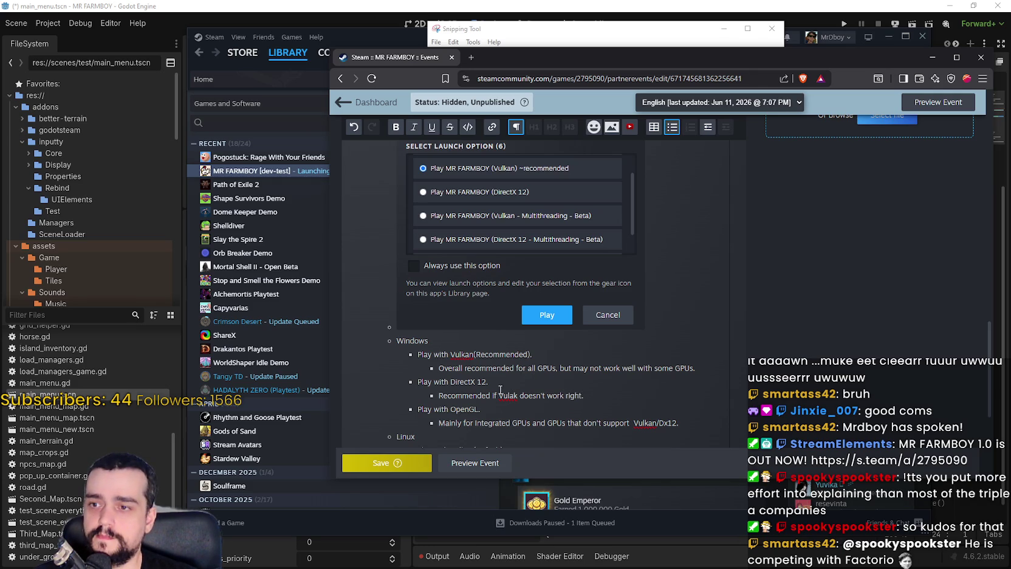
Correct the misspelled 'Vulak' to 'Vulkan' in the DirectX 12 note
double_click(462, 354)
key("ctrl+c")
double_click(509, 395)
key("ctrl+v")
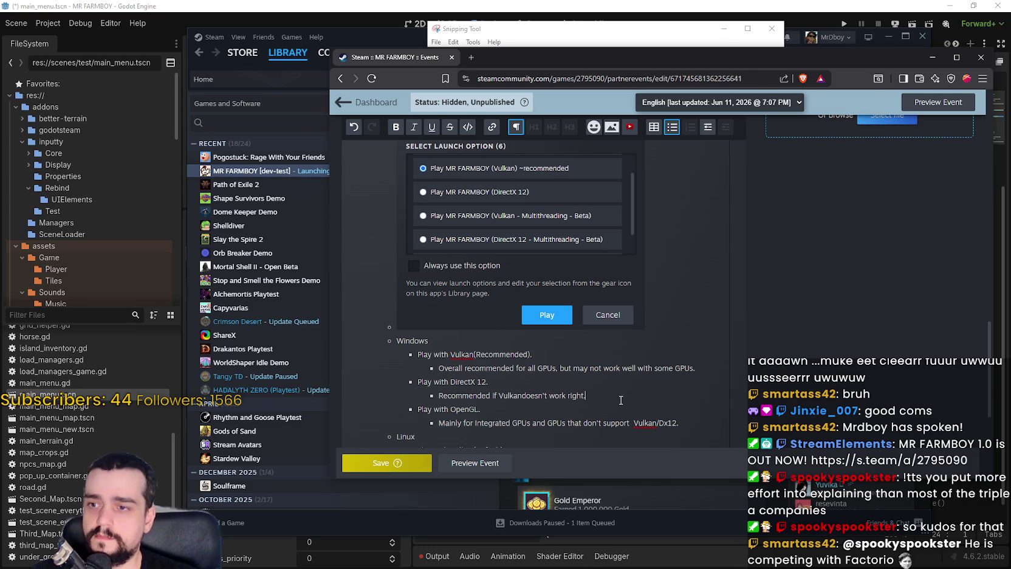
left_click(603, 396)
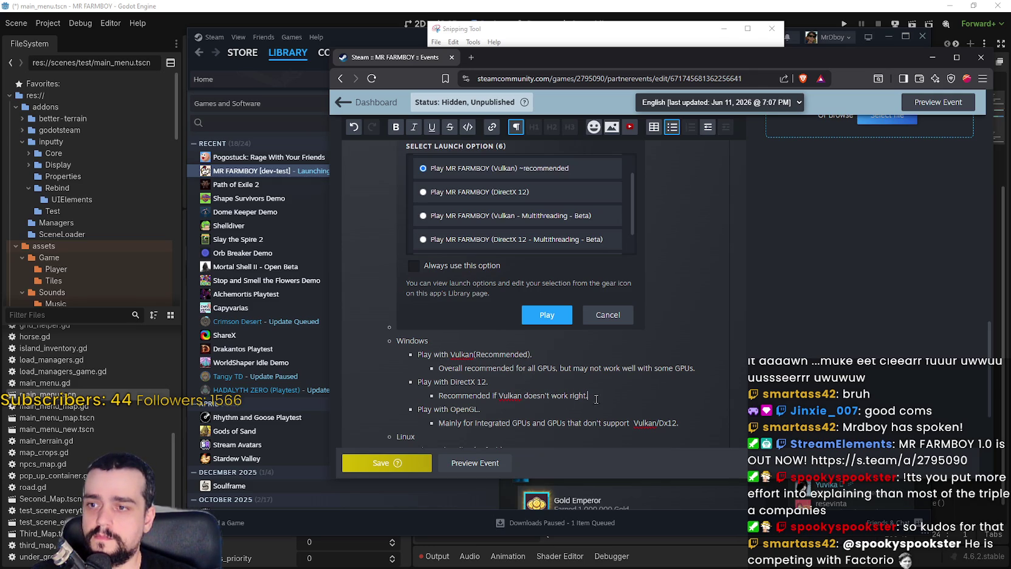
right_click(516, 396)
left_click(476, 397)
Reword the OpenGL note for older GPUs, dropping integrated GPUs and ending with 'DirectX 12.'
scroll(497, 363, "down", 2)
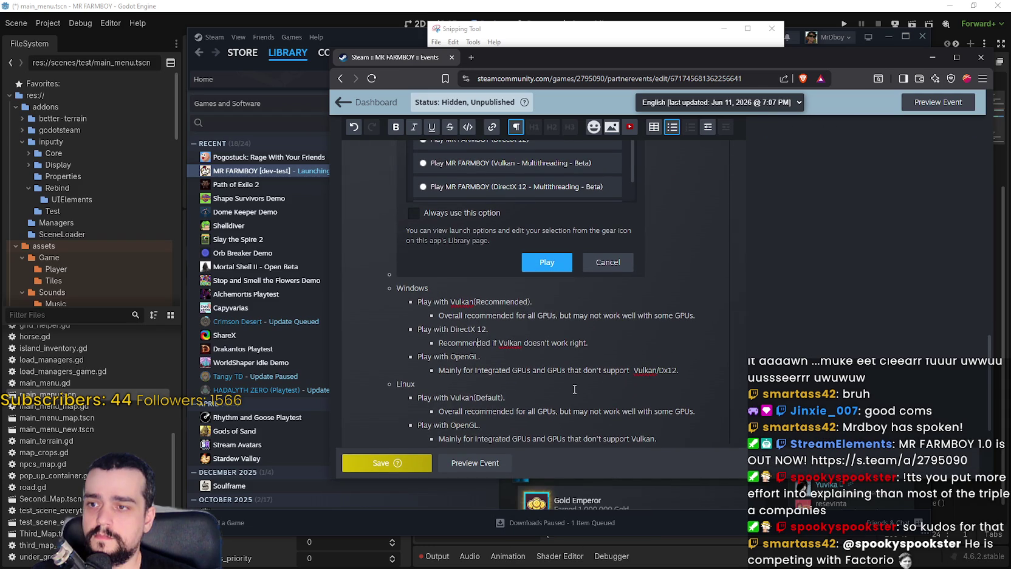
scroll(586, 394, "up", 1)
scroll(529, 388, "down", 1)
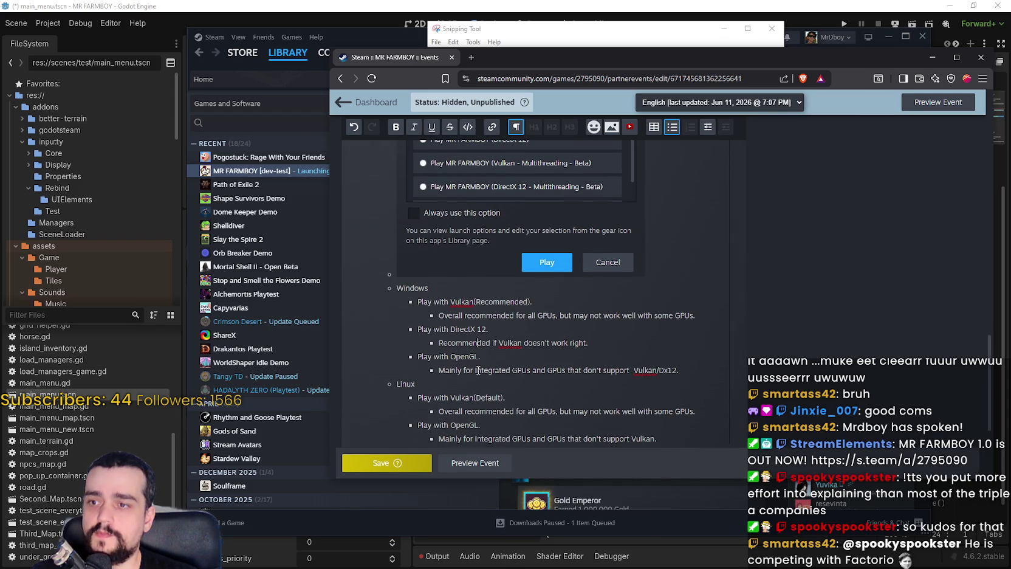
type("older")
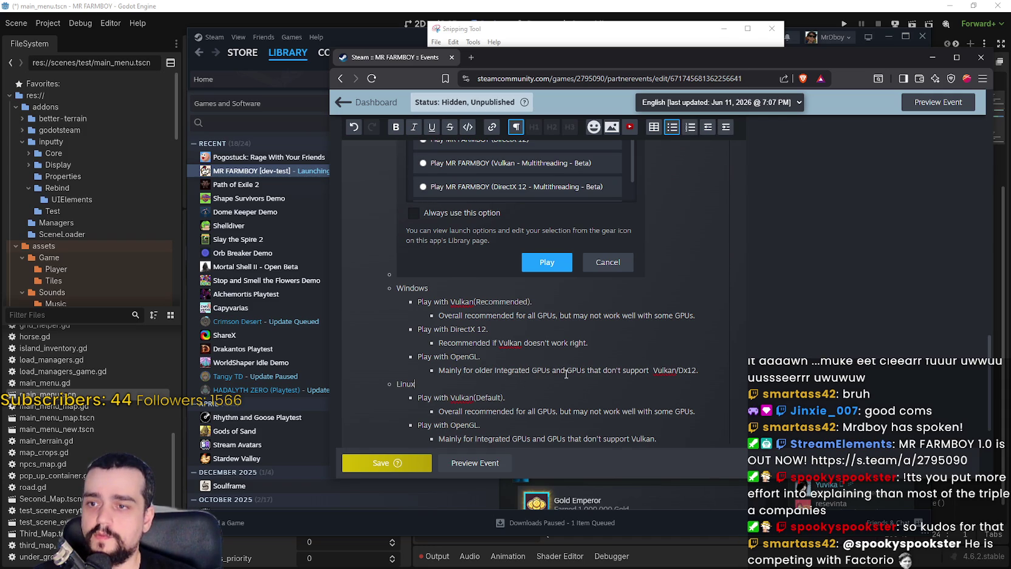
left_click_drag(580, 371, 564, 371)
double_click(543, 370)
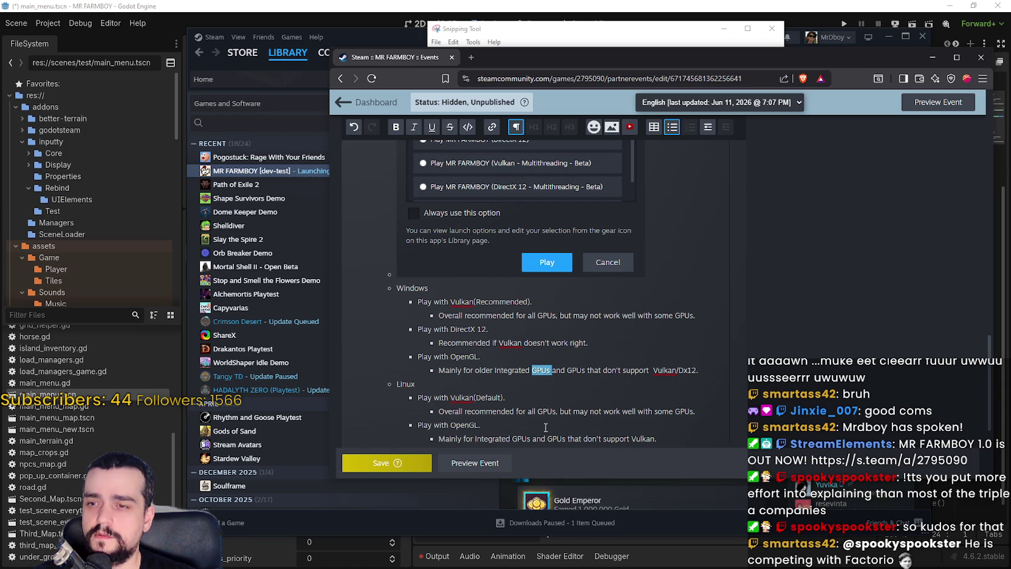
left_click(482, 371)
left_click(549, 370)
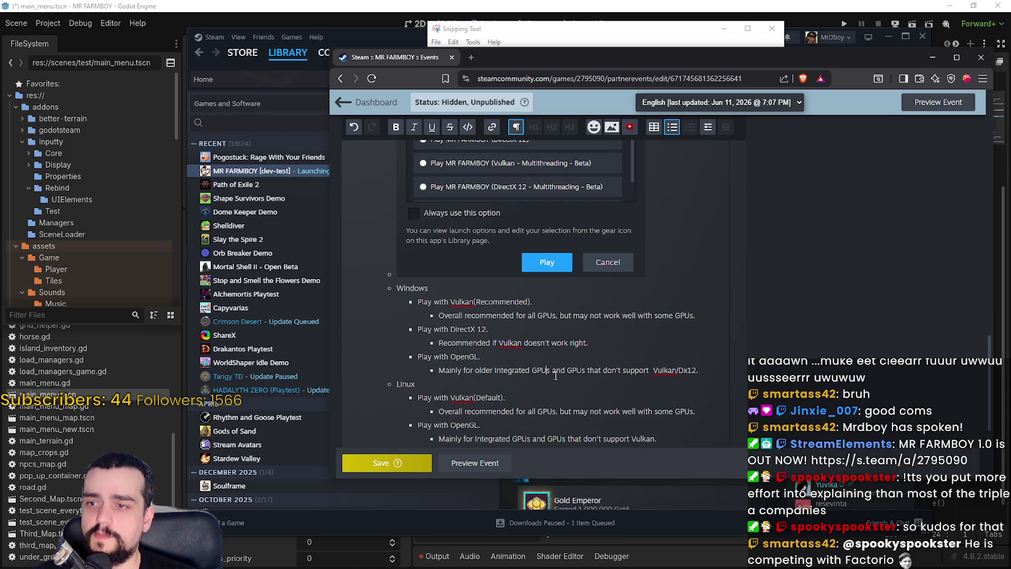
mouse_move(567, 372)
left_mouse_down()
mouse_move(683, 375)
mouse_move(480, 371)
mouse_move(536, 372)
mouse_move(497, 376)
left_mouse_up()
key("BackSpace")
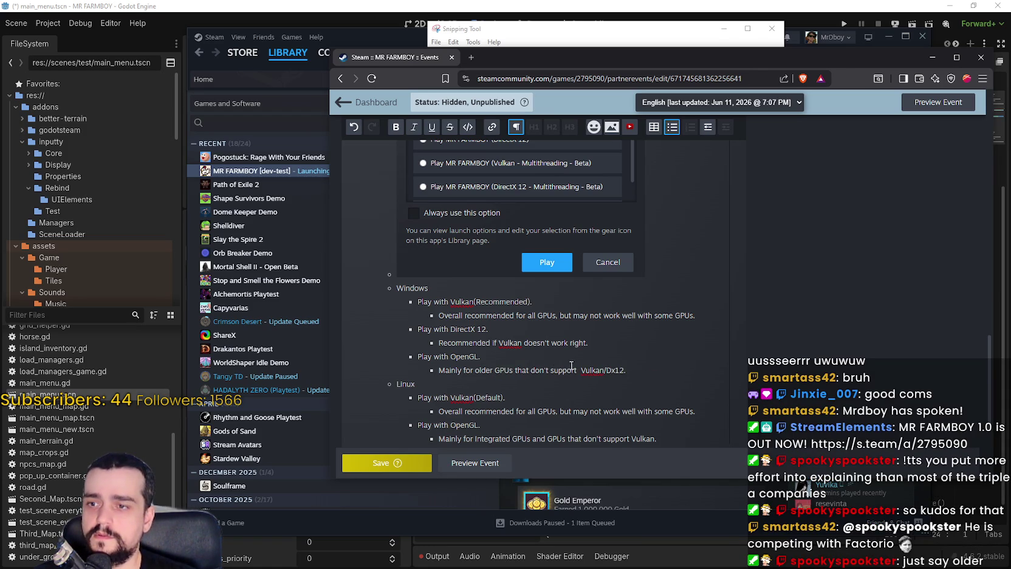
left_click(643, 371)
key("BackSpace")
key("BackSpace")
key("BackSpace")
type("irectX 1")
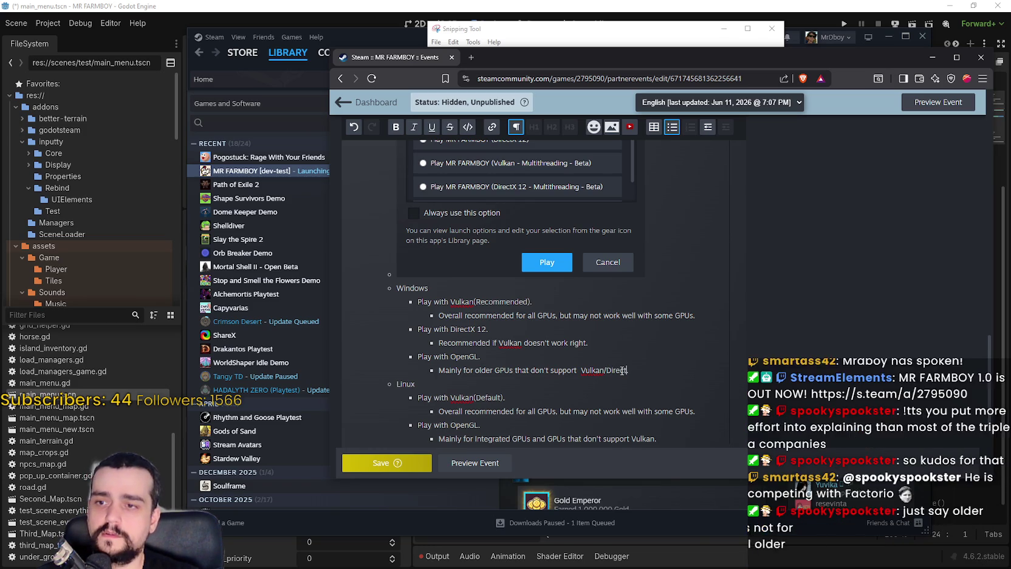
type("2.")
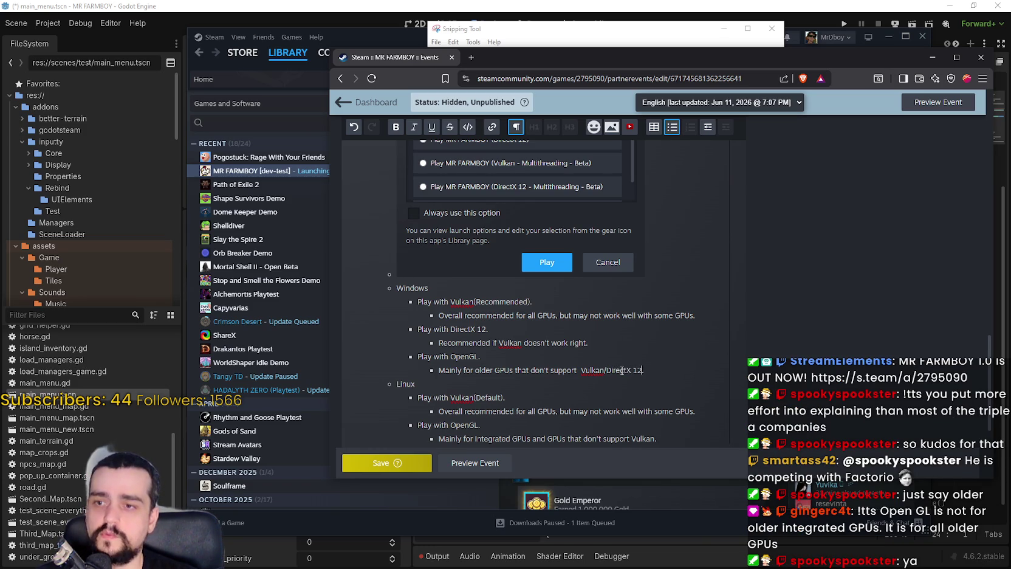
scroll(653, 373, "down", 2)
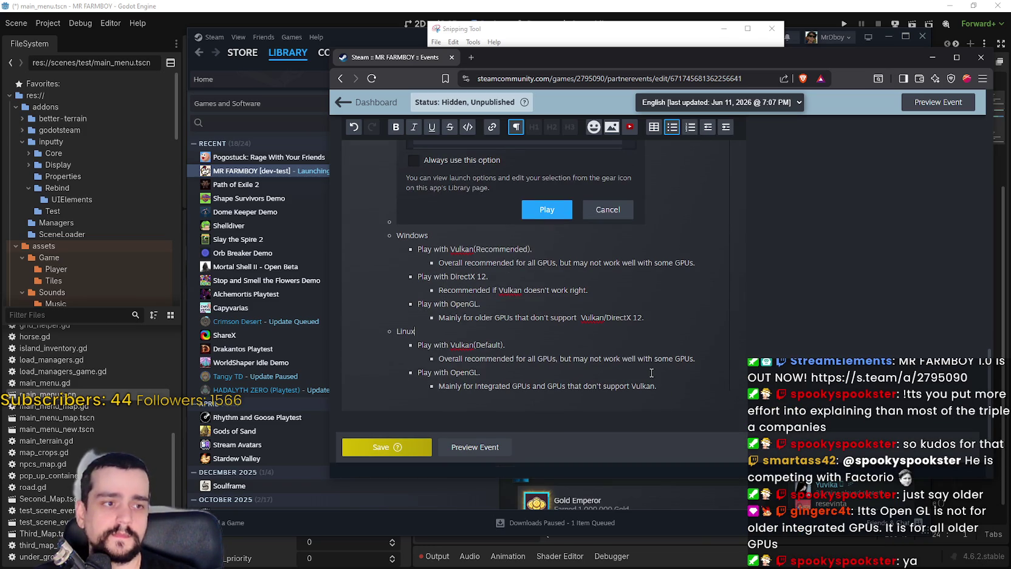
Make the Windows OpenGL note start with 'For older GPUs' and remove the extra space
key("Down")
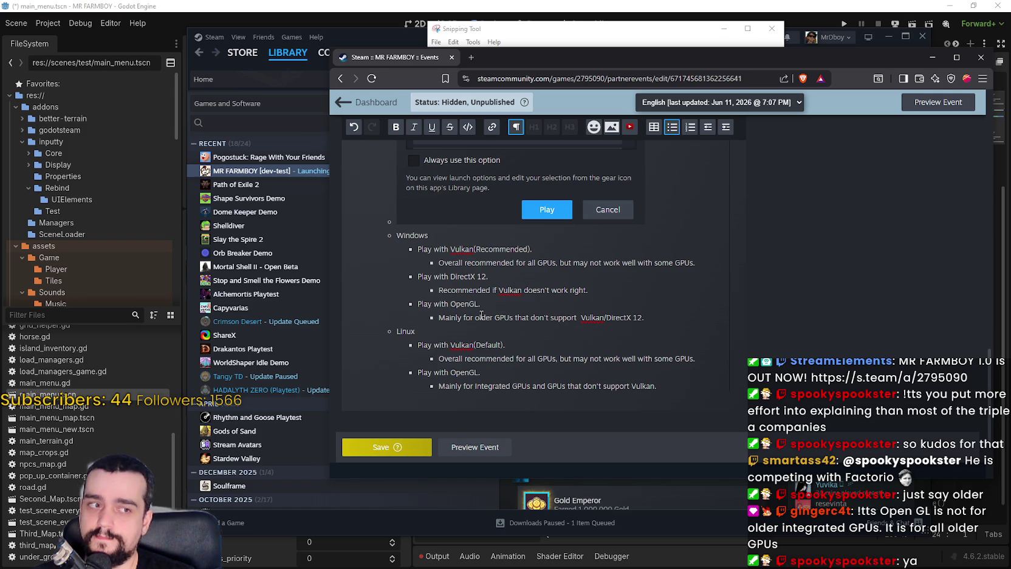
left_click(471, 317)
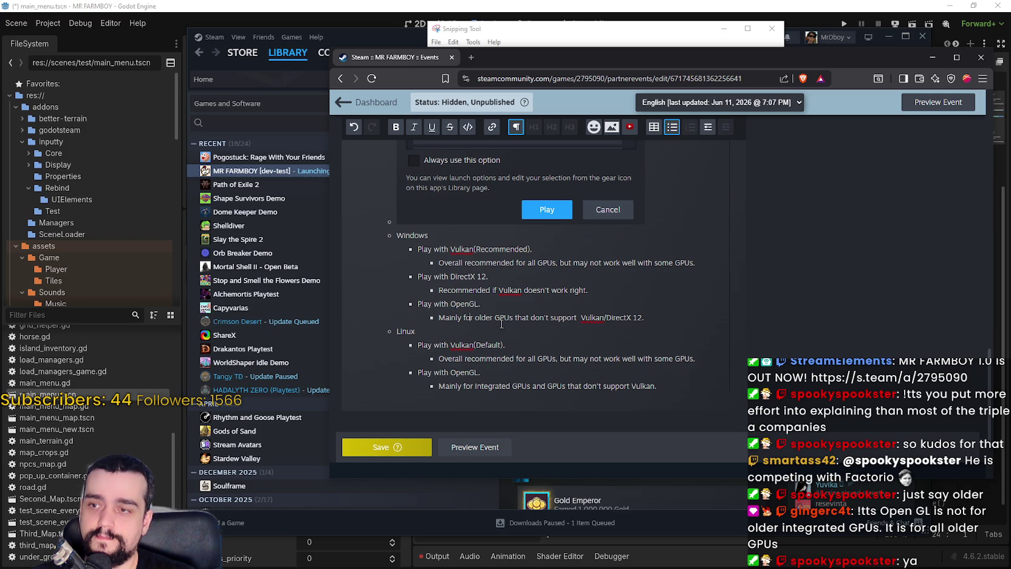
left_click_drag(471, 318, 437, 316)
type("F")
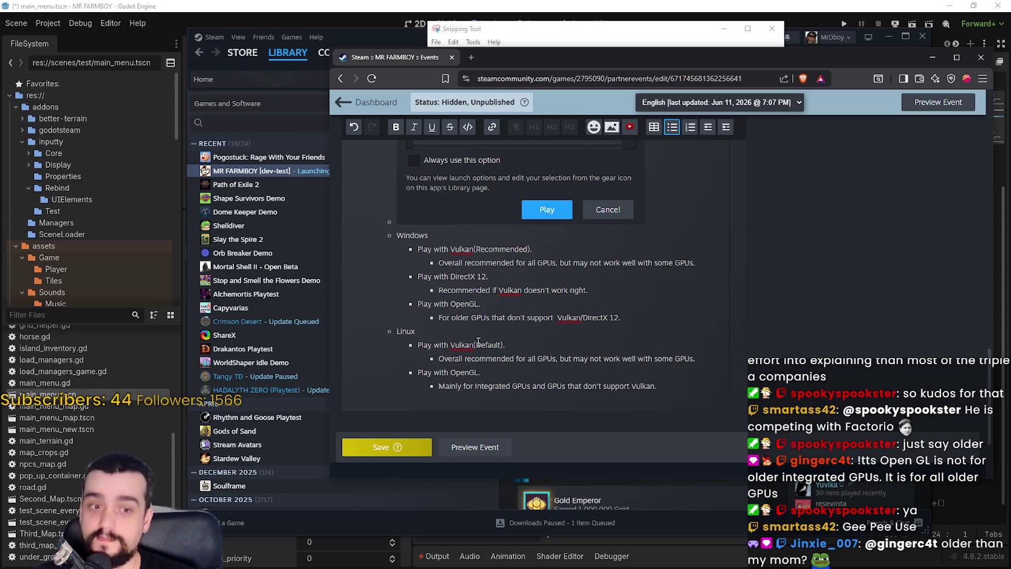
left_click(497, 338)
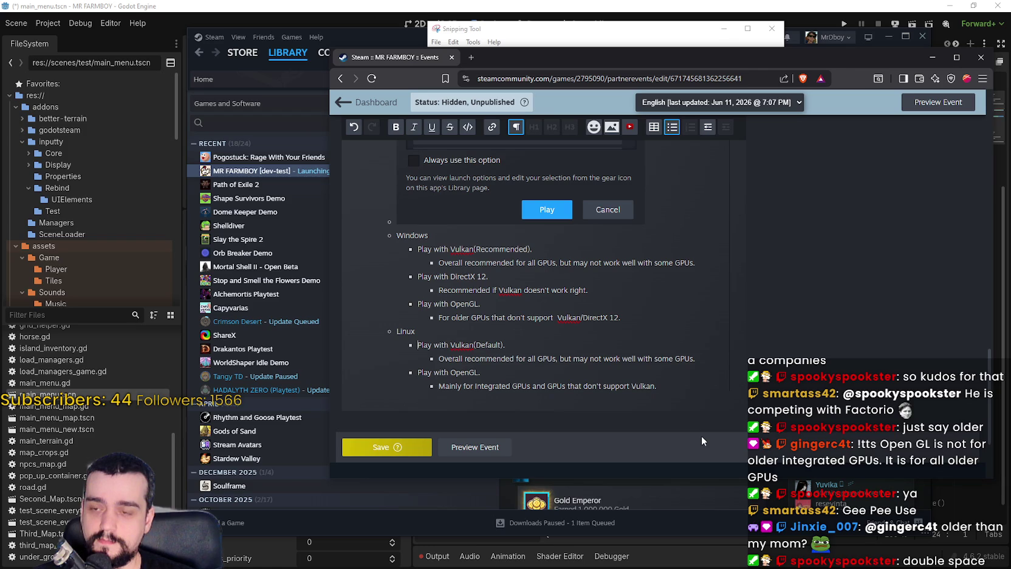
double_click(685, 359)
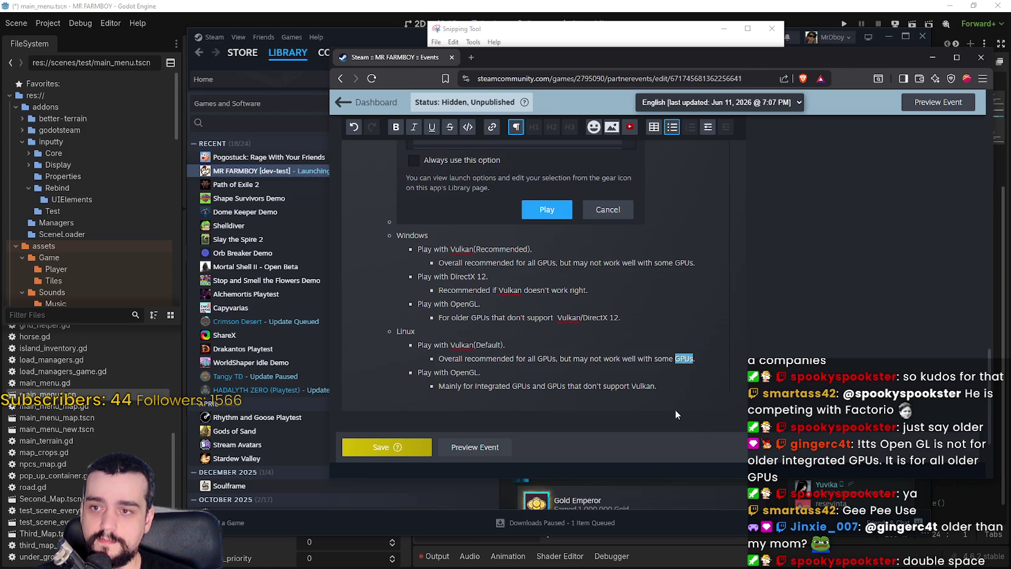
left_click(557, 317)
key("BackSpace")
Replace the Linux Vulkan '(Default)' label with '(Recommended)'
left_click(418, 372)
left_click_drag(710, 362, 371, 348)
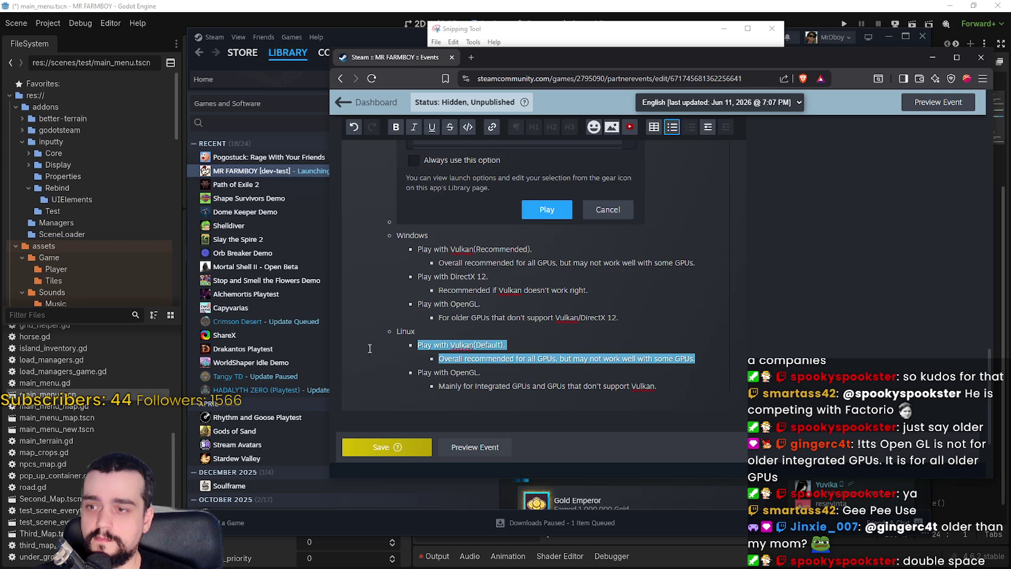
left_click(500, 250)
left_click_drag(474, 249, 530, 250)
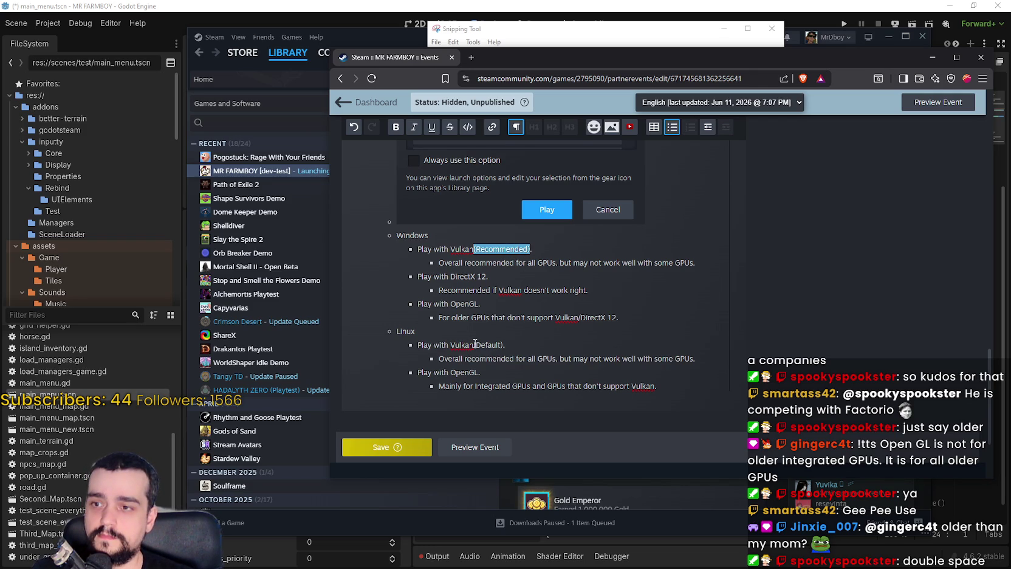
key("ctrl+c")
left_click_drag(475, 344, 506, 345)
key("ctrl+v")
Copy the 'For older GPUs that don't support' wording into the Linux OpenGL note and save the post
left_click(499, 373)
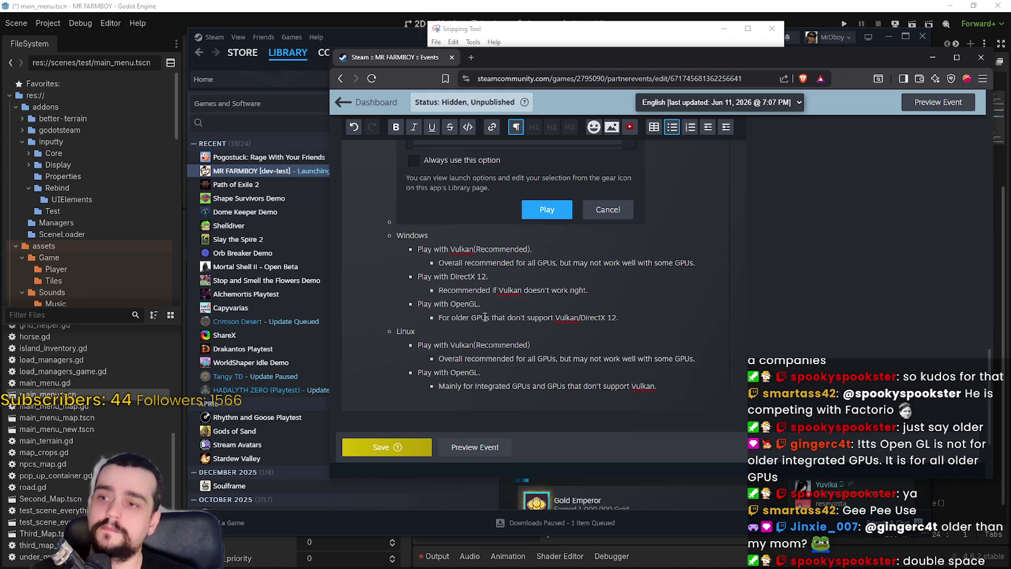
double_click(444, 316)
left_click(622, 311, "shift")
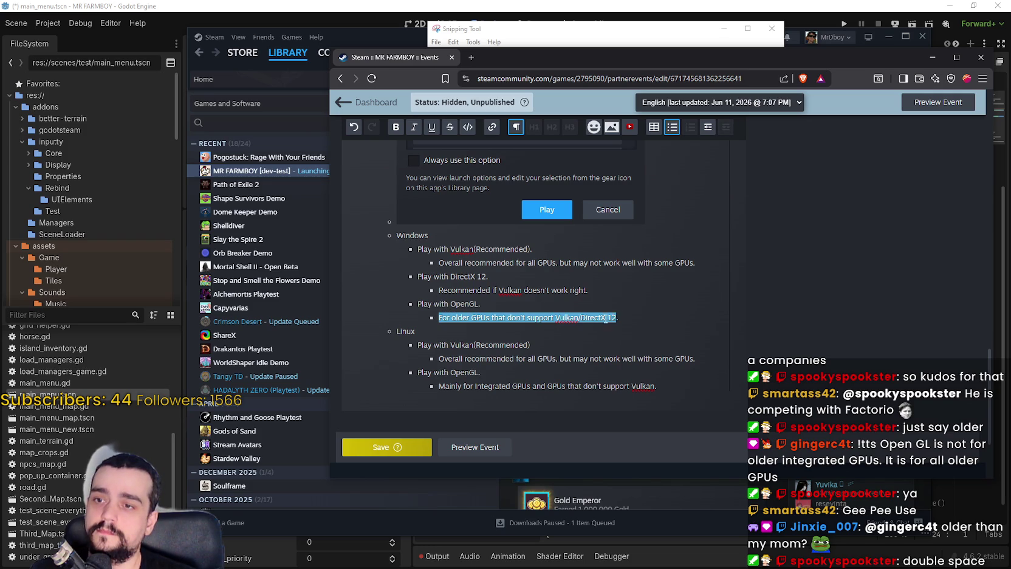
left_click(426, 319)
mouse_move(445, 320)
left_mouse_down()
mouse_move(619, 318)
mouse_move(579, 321)
left_mouse_up()
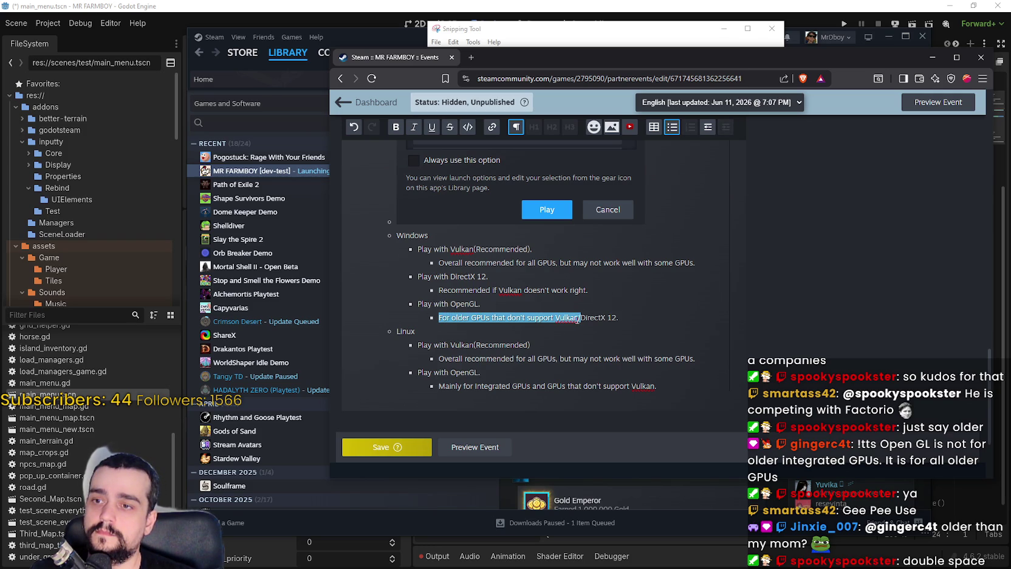
key("ctrl+c")
left_click_drag(657, 386, 437, 386)
key("ctrl+v")
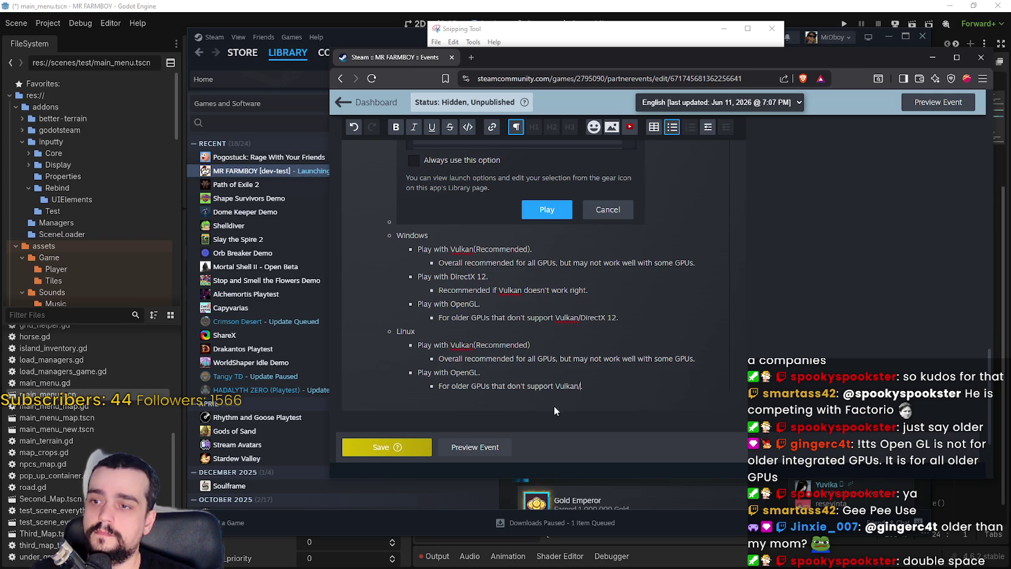
left_click(377, 448)
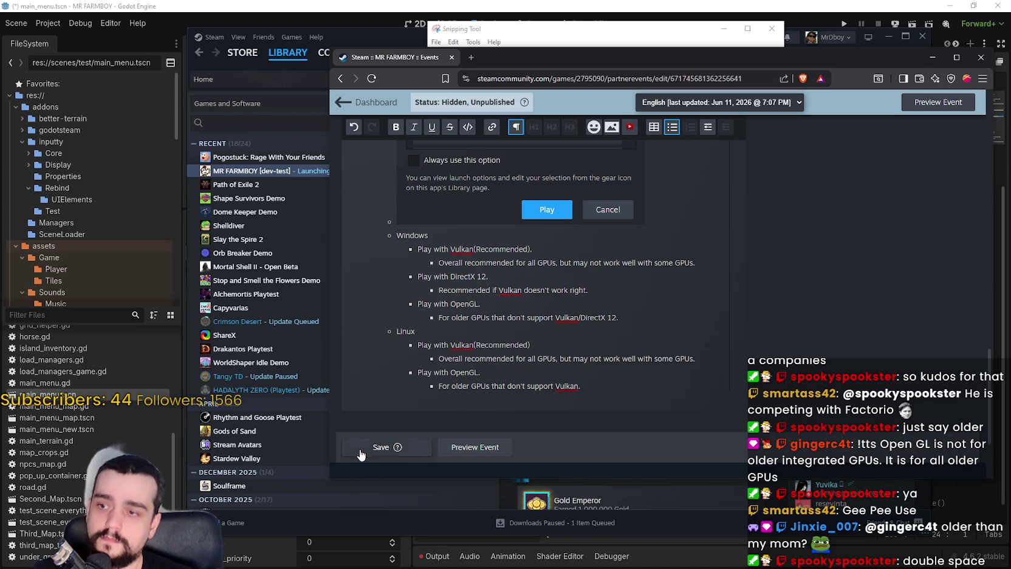
Inspect the saved post's launch-option screenshot and the Vulkan renderer line
scroll(568, 376, "down", 2)
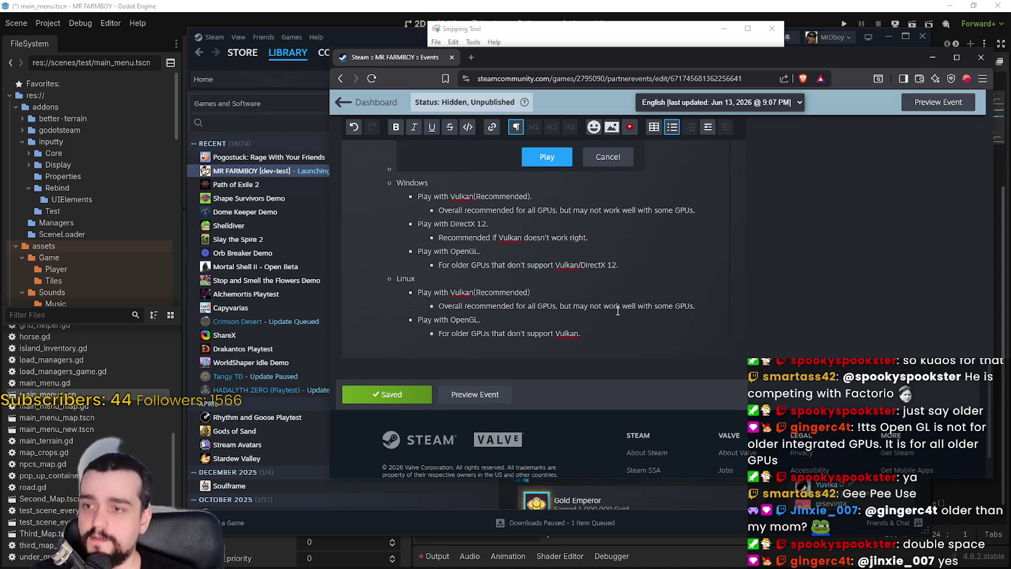
scroll(669, 348, "up", 2)
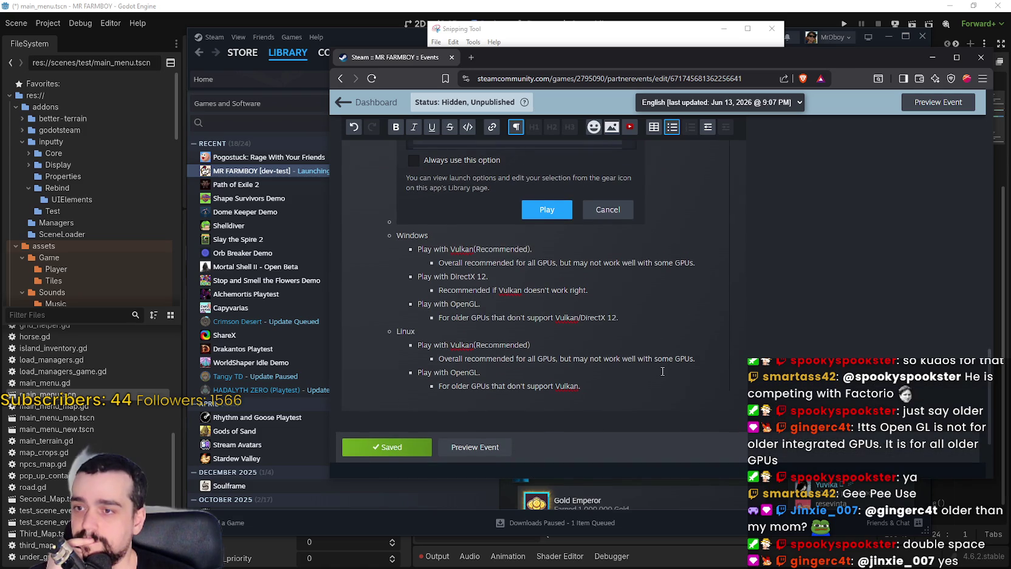
scroll(661, 368, "up", 2)
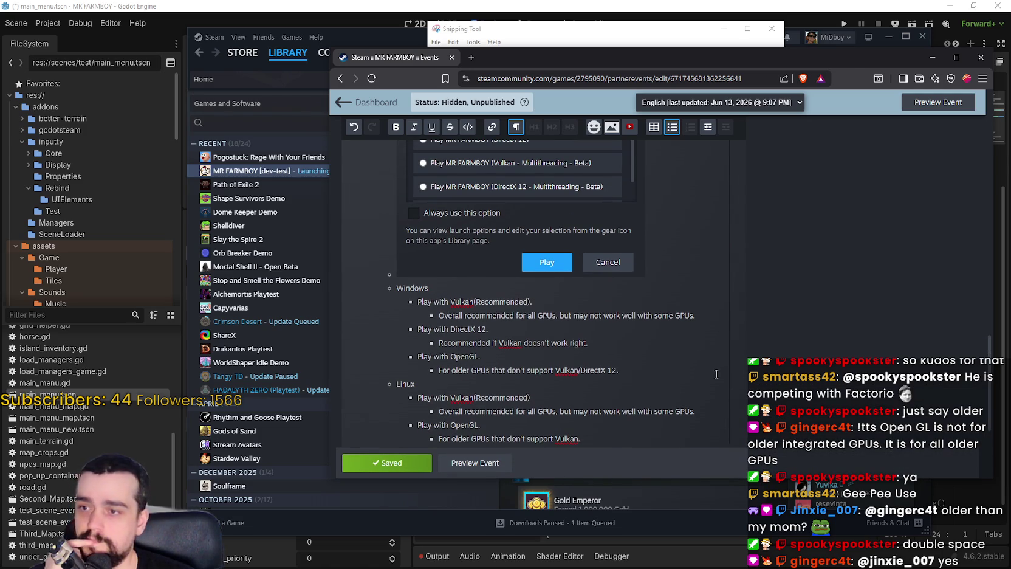
scroll(707, 373, "up", 4)
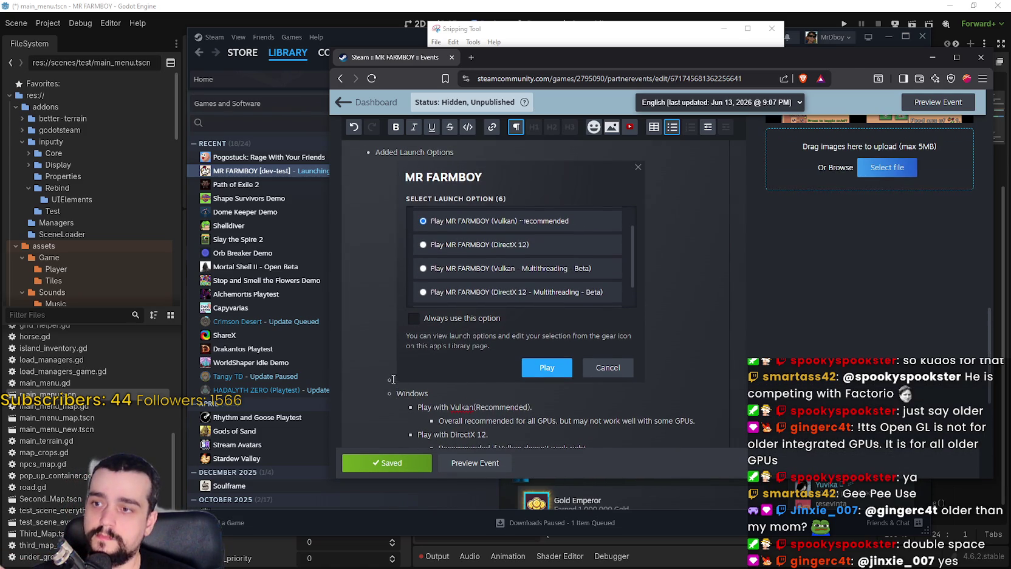
left_click(423, 360)
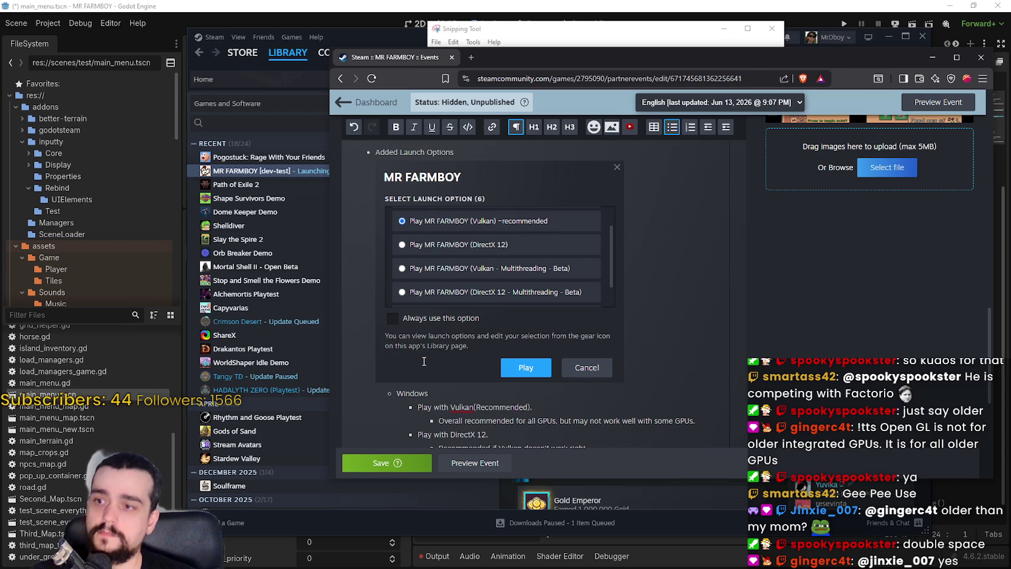
left_click(647, 406)
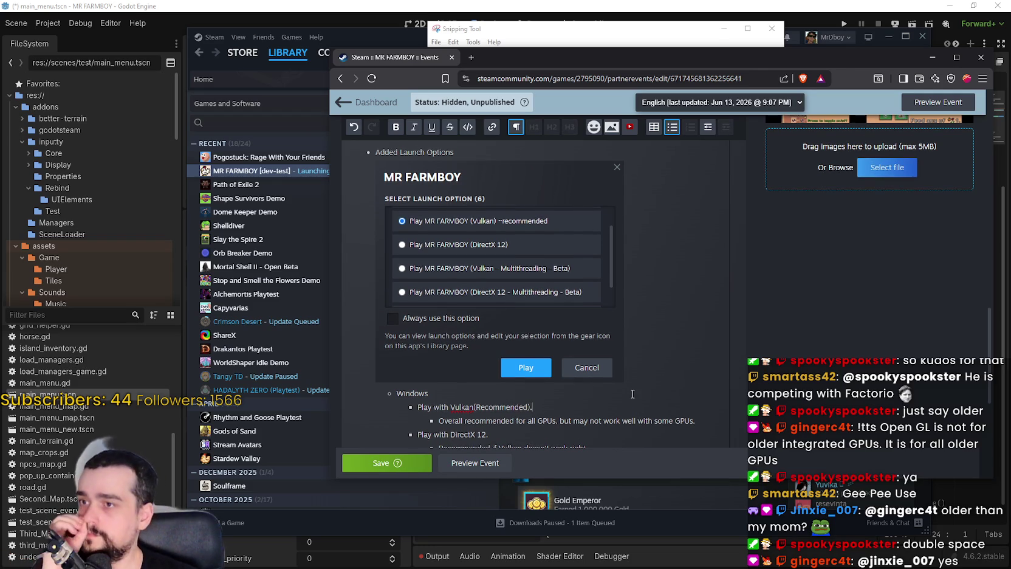
Review the Windows and Linux renderer lists, then save the event post again
scroll(632, 394, "up", 2)
scroll(626, 392, "down", 6)
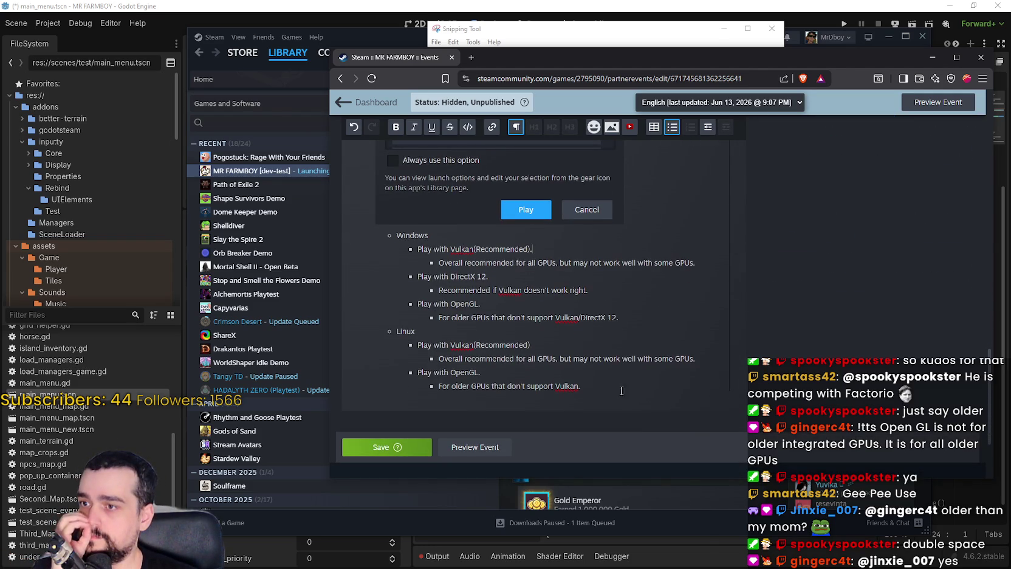
scroll(565, 414, "up", 5)
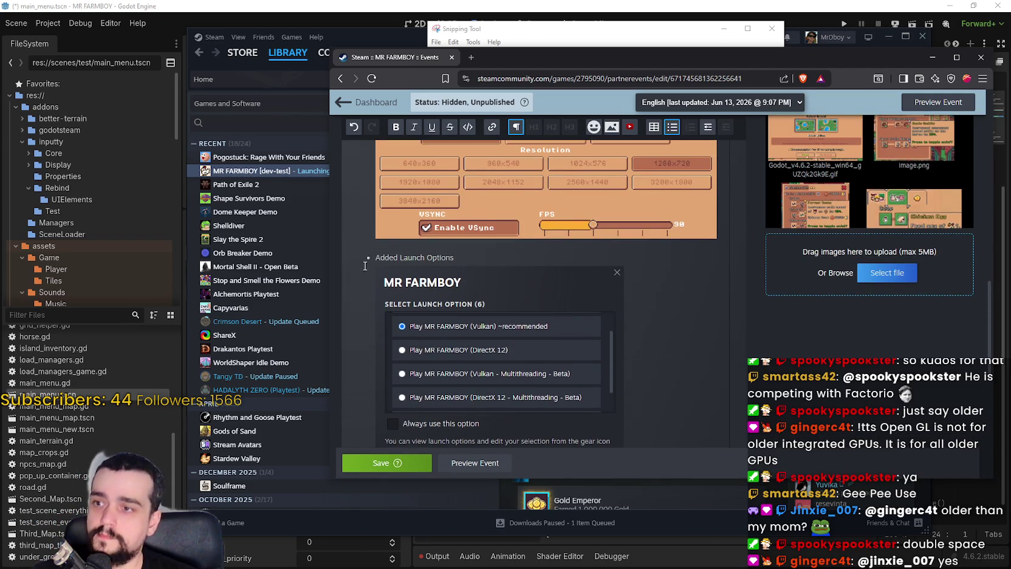
scroll(364, 265, "down", 2)
scroll(408, 373, "down", 1)
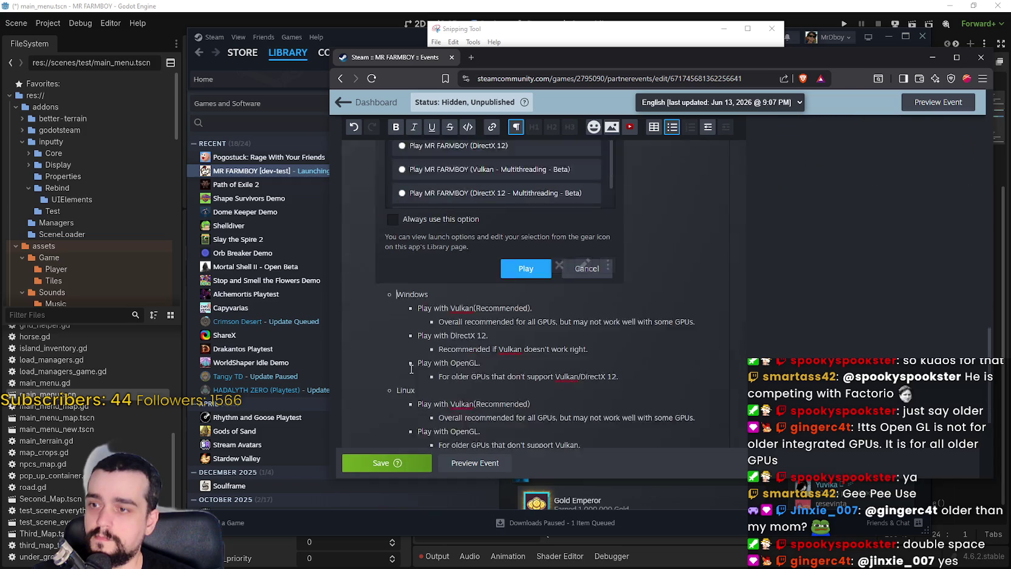
scroll(504, 365, "down", 2)
scroll(547, 365, "up", 4)
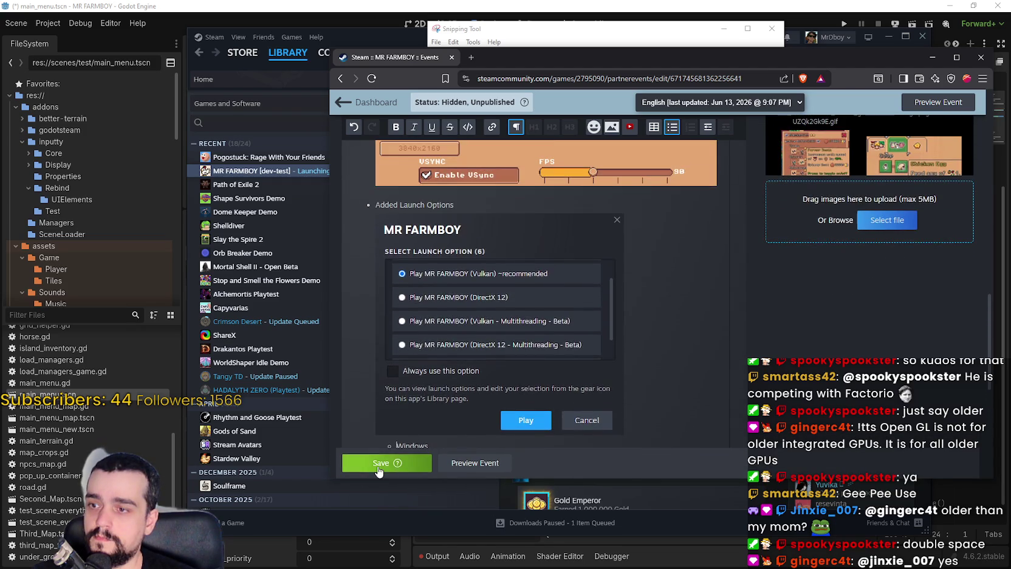
left_click(372, 468)
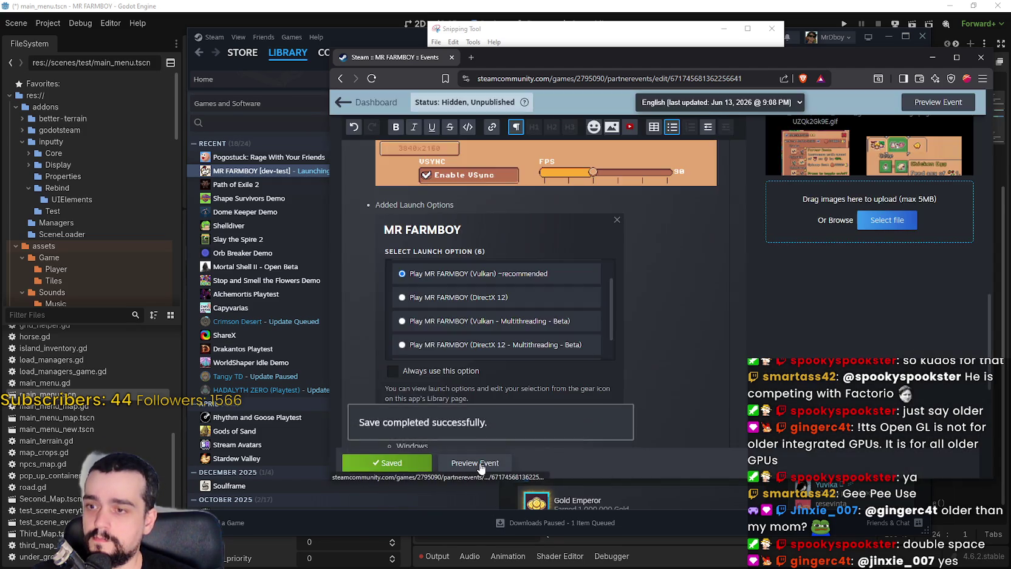
Preview the event post, check its Windows and Linux renderer options, and return to editing
left_click(480, 462)
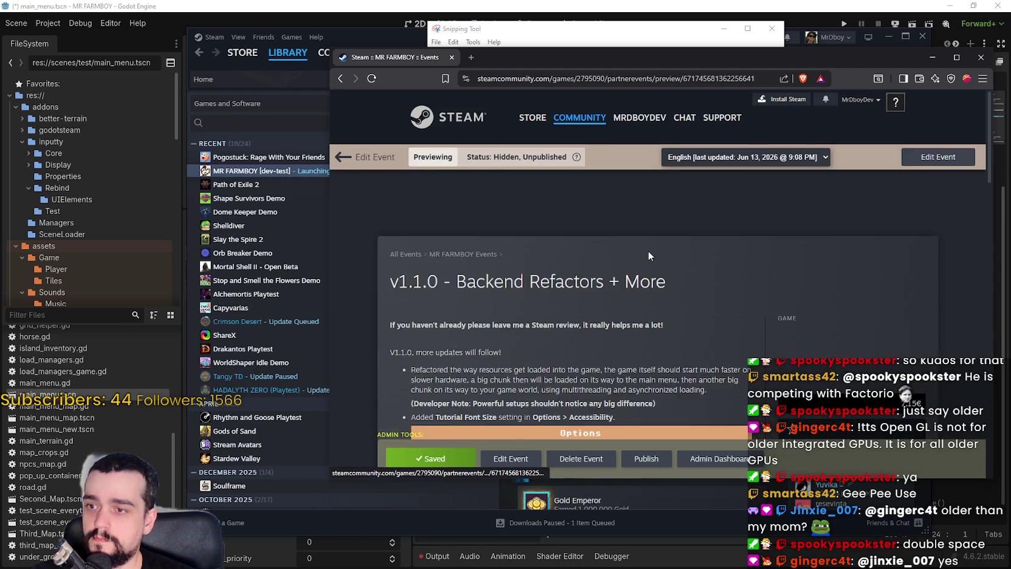
scroll(648, 250, "down", 10)
scroll(630, 284, "down", 2)
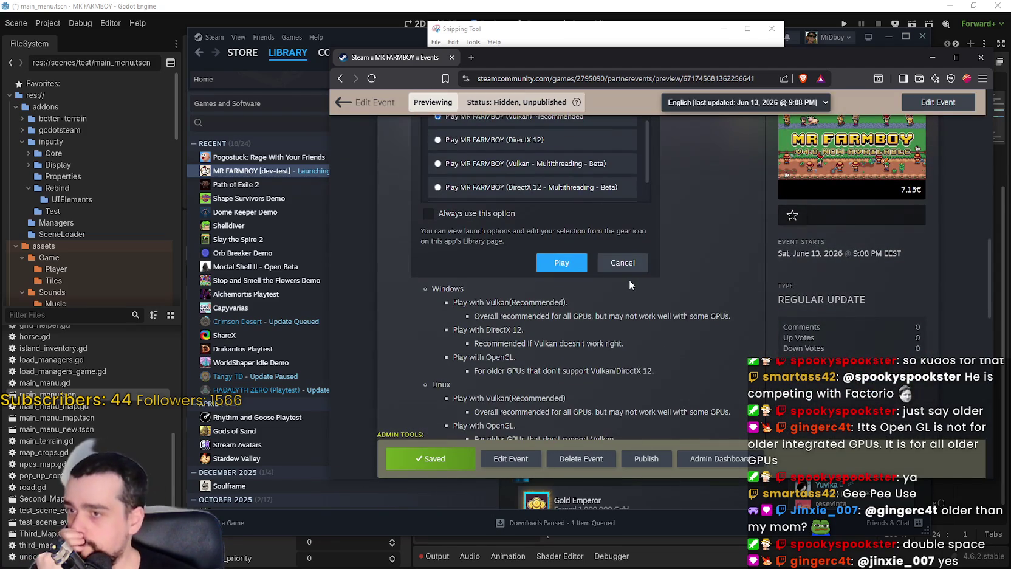
scroll(629, 284, "down", 2)
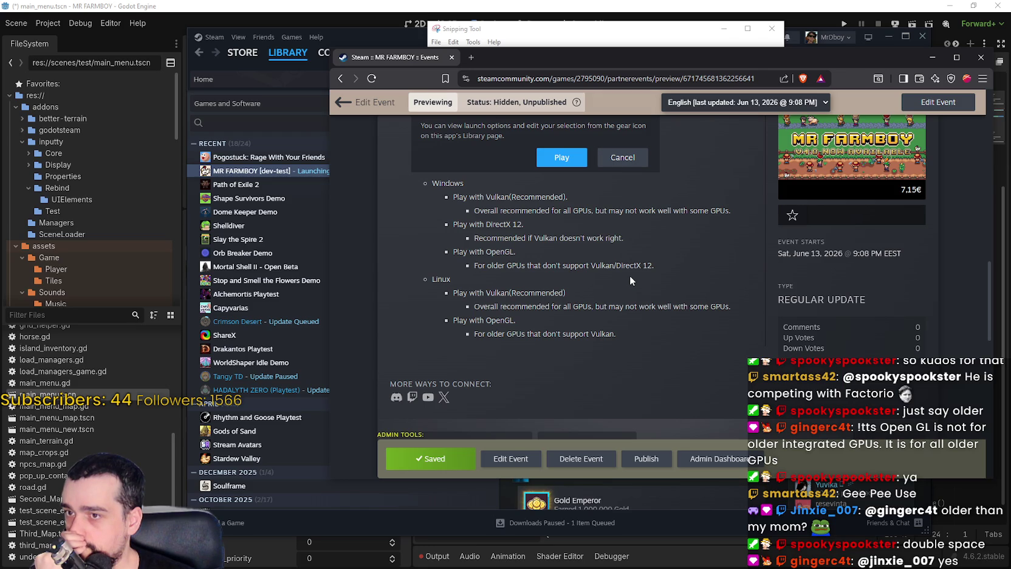
scroll(633, 275, "up", 3)
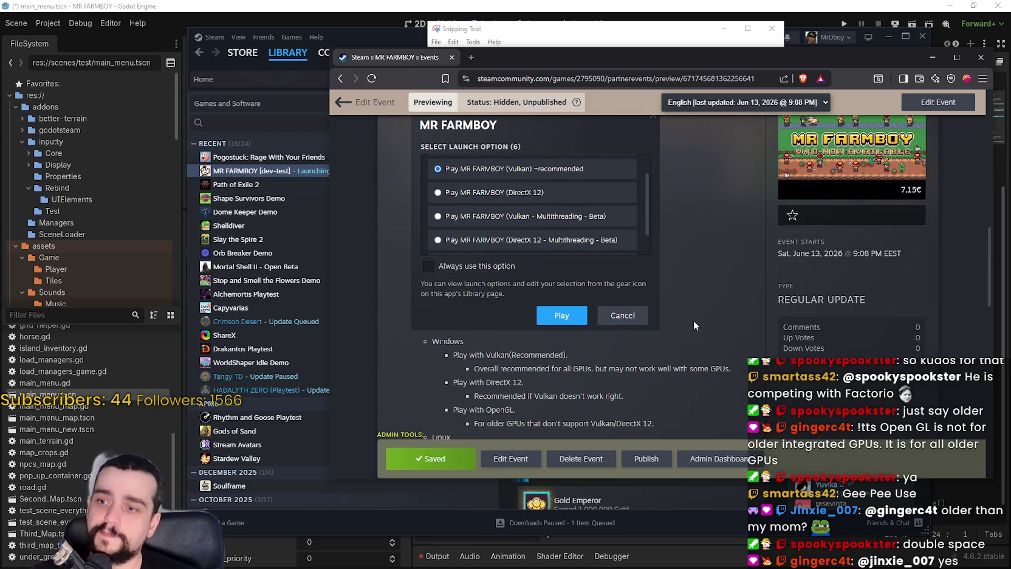
scroll(689, 317, "down", 2)
scroll(679, 313, "up", 3)
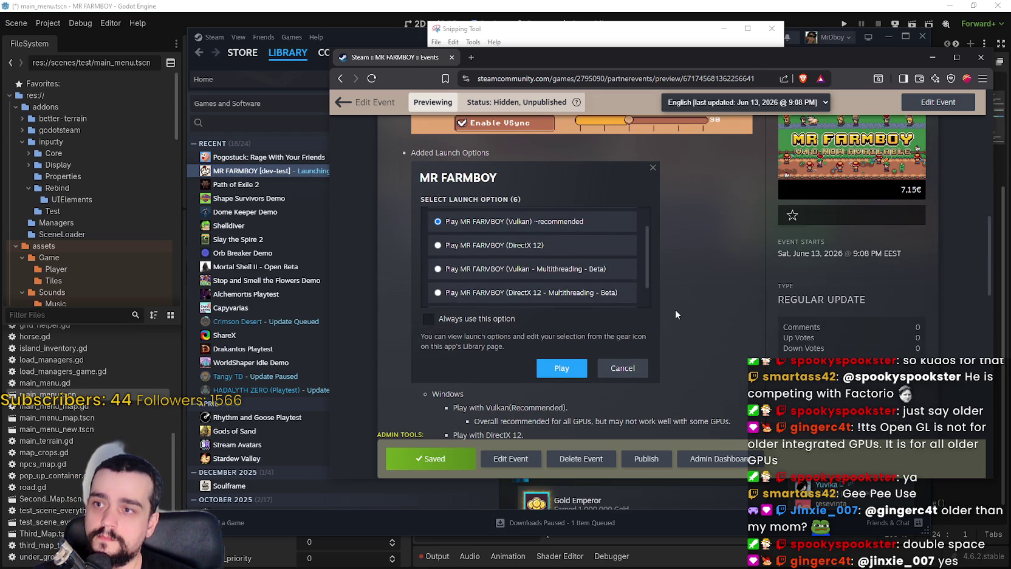
scroll(673, 310, "down", 4)
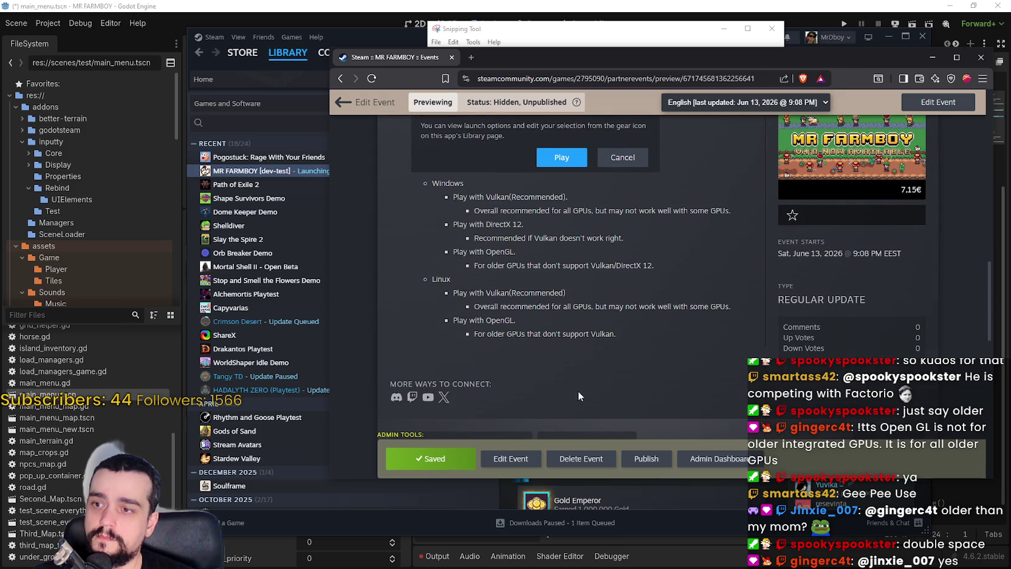
left_click(513, 460)
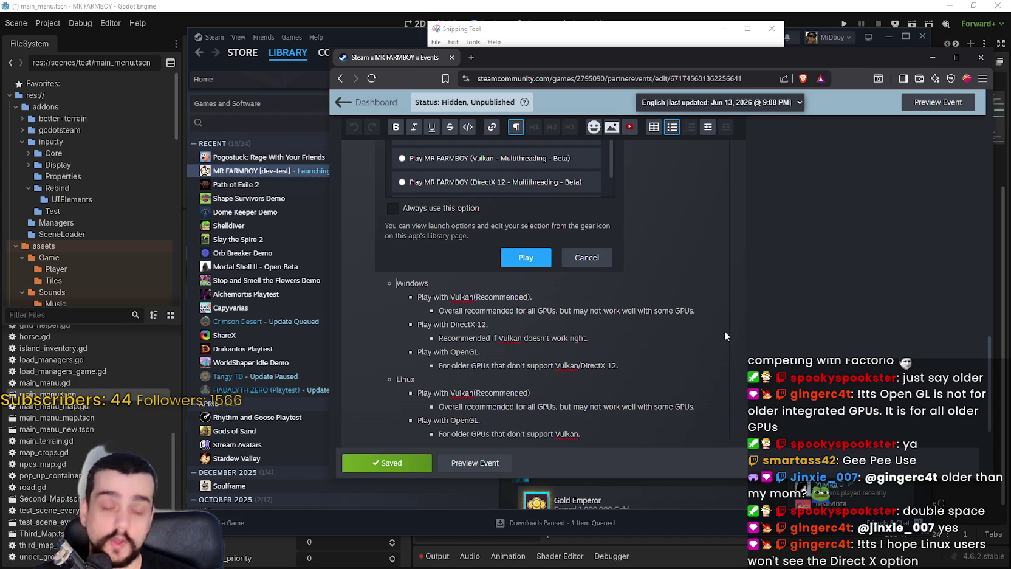
Insert a new bullet above Windows reading 'Multithreading - Beta'
key("Return")
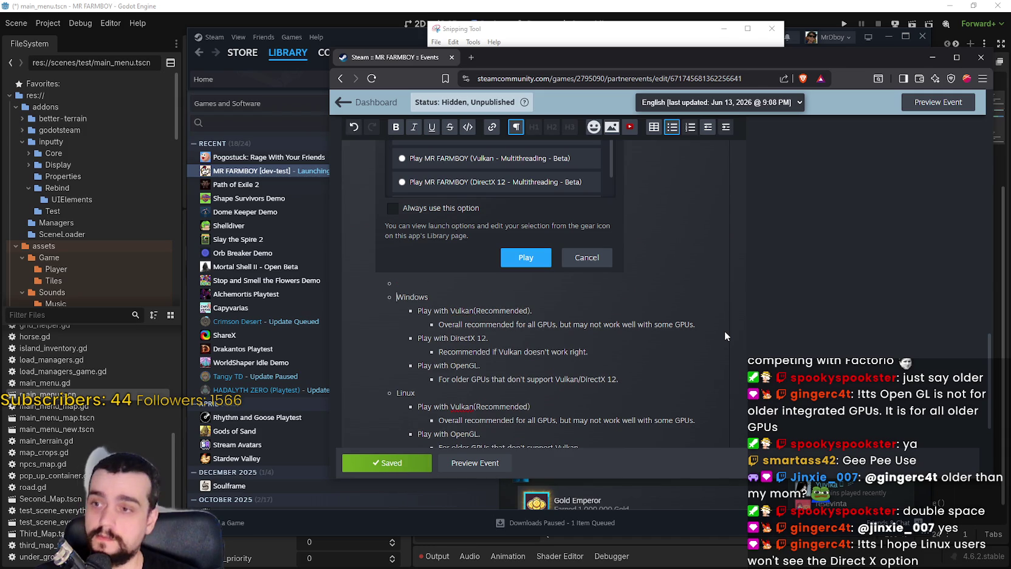
type("Mu")
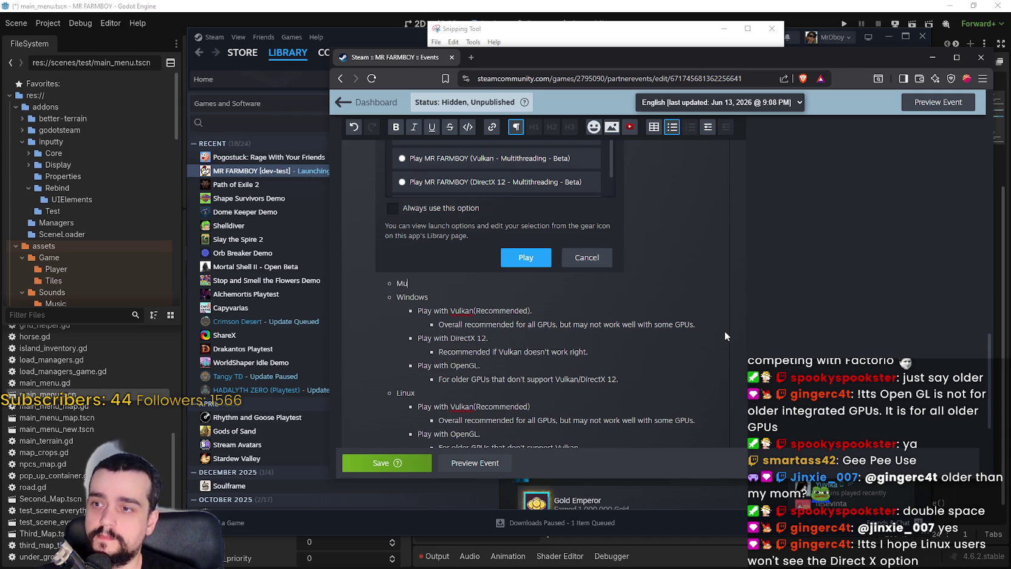
key("BackSpace")
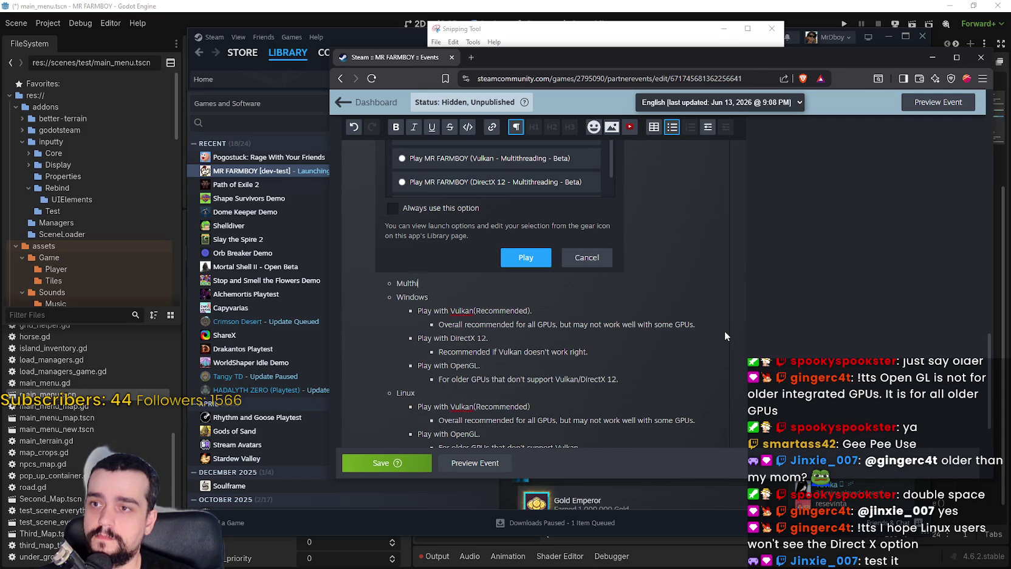
key("BackSpace")
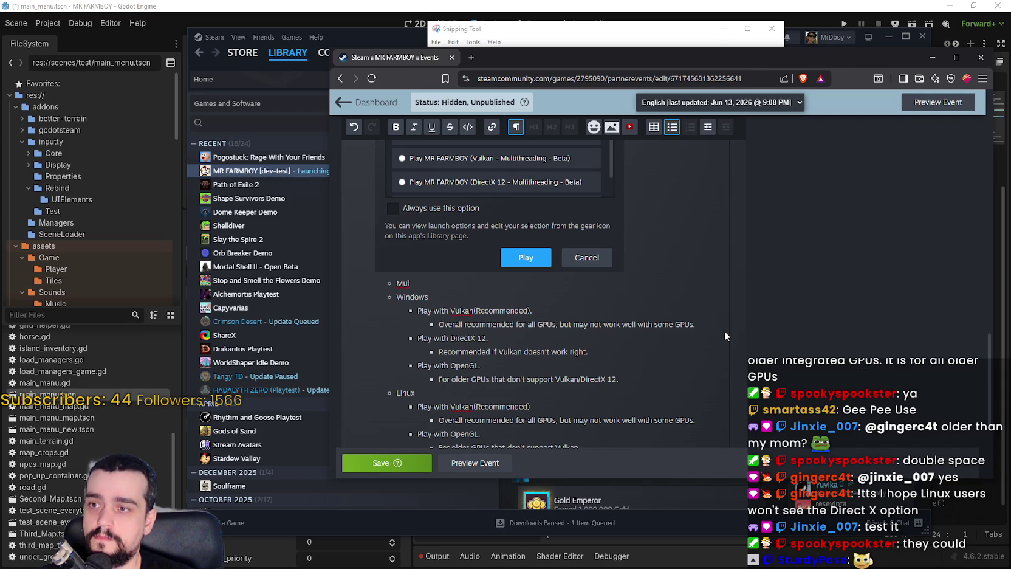
type("tithre")
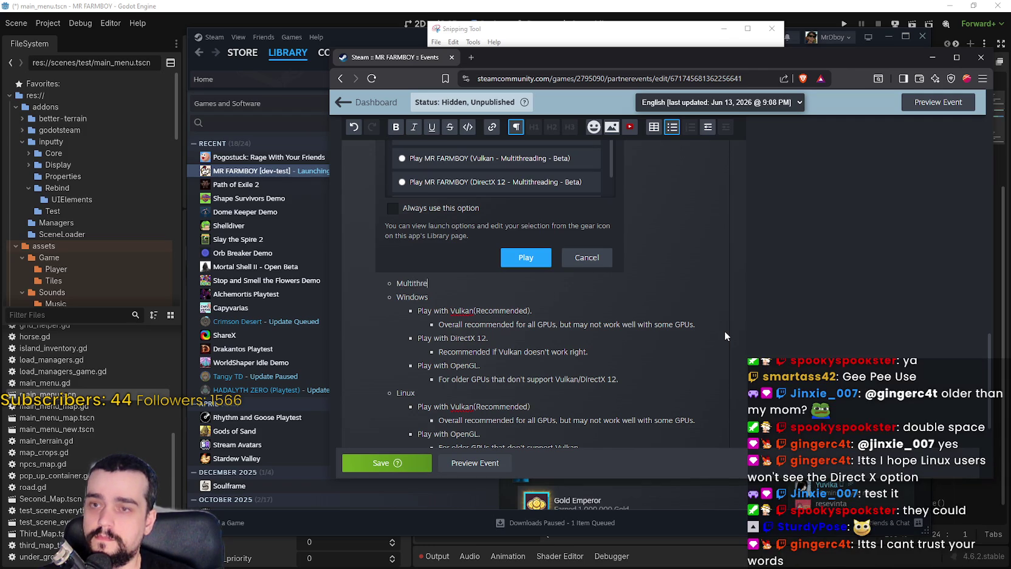
type("ading - Beta")
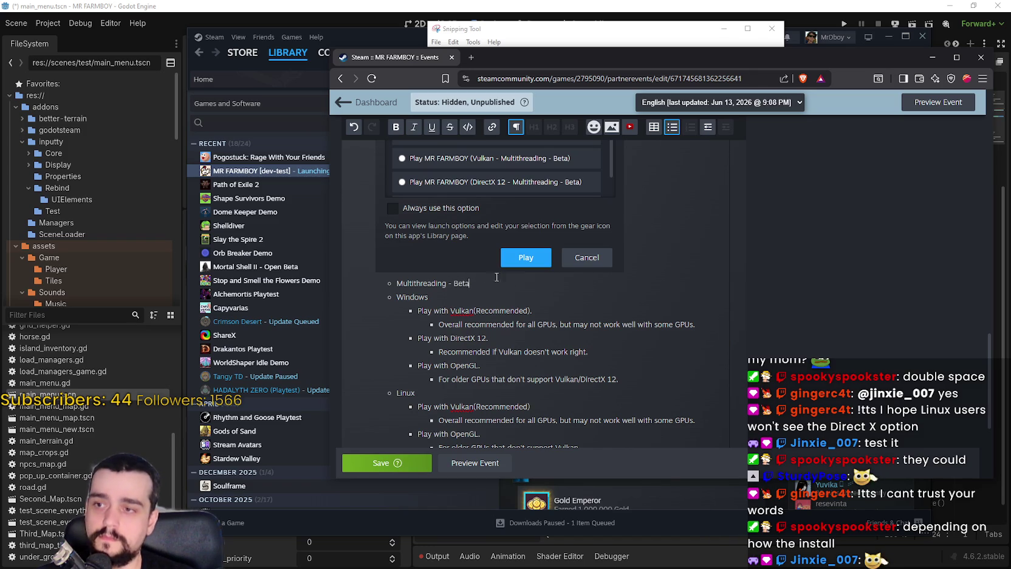
Make 'Multithreading - Beta' bold and start a new line beneath it
left_click_drag(395, 283, 476, 282)
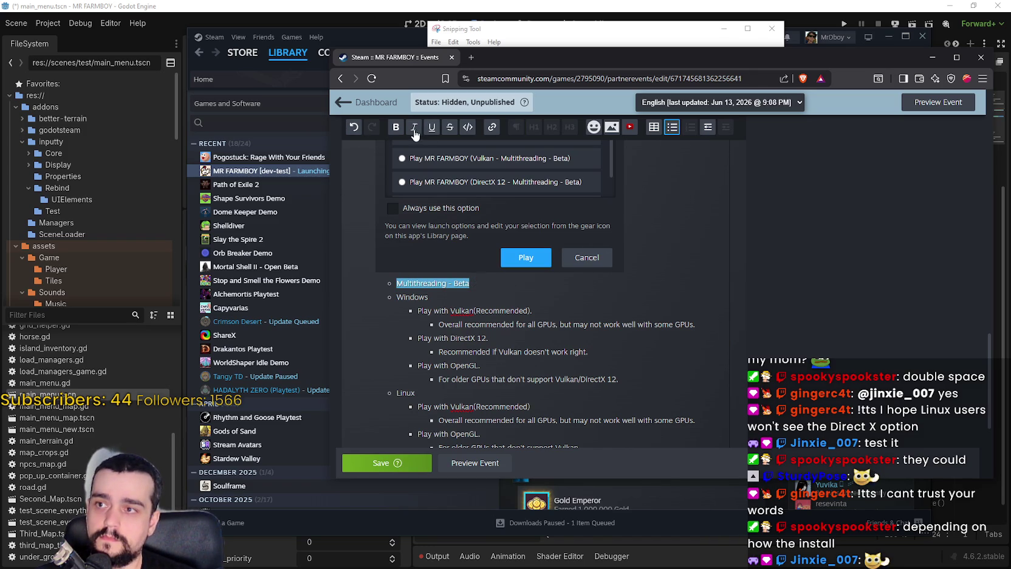
left_click(397, 128)
key("End")
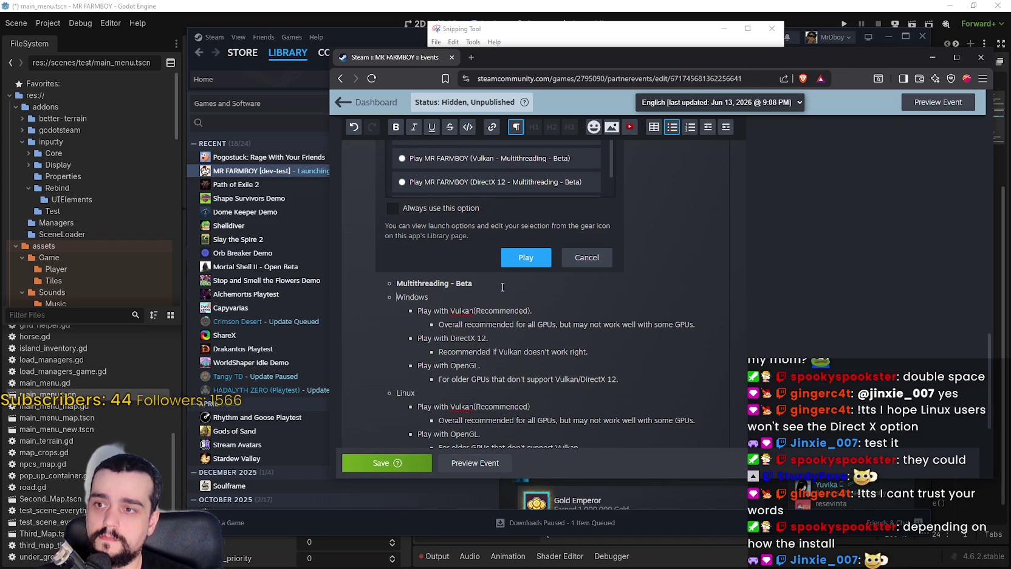
key("Return")
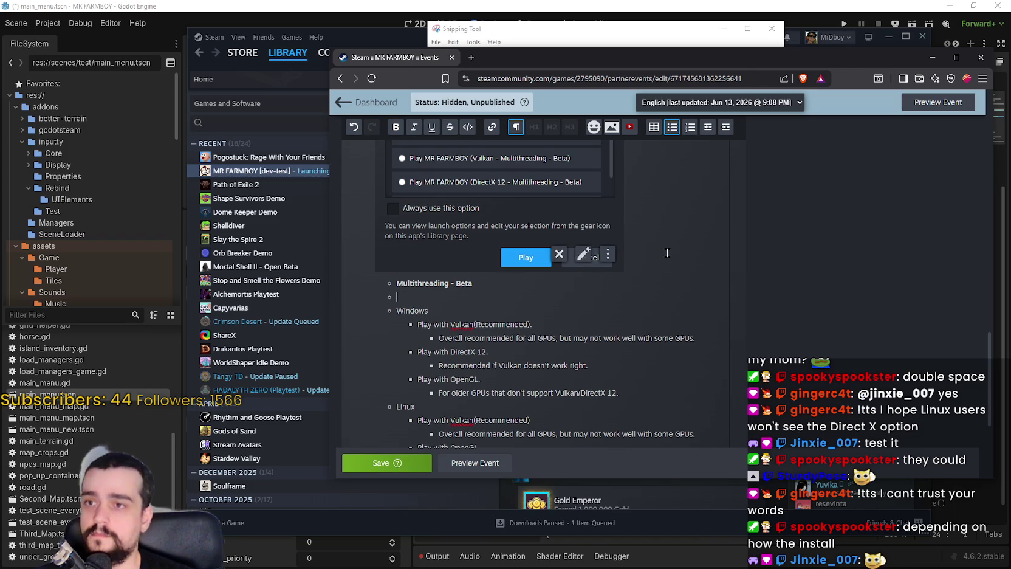
Add an indented sub-point: 'Consider helping me test these builds, they will become the default in the future.'
left_click(727, 130)
type("Consider ")
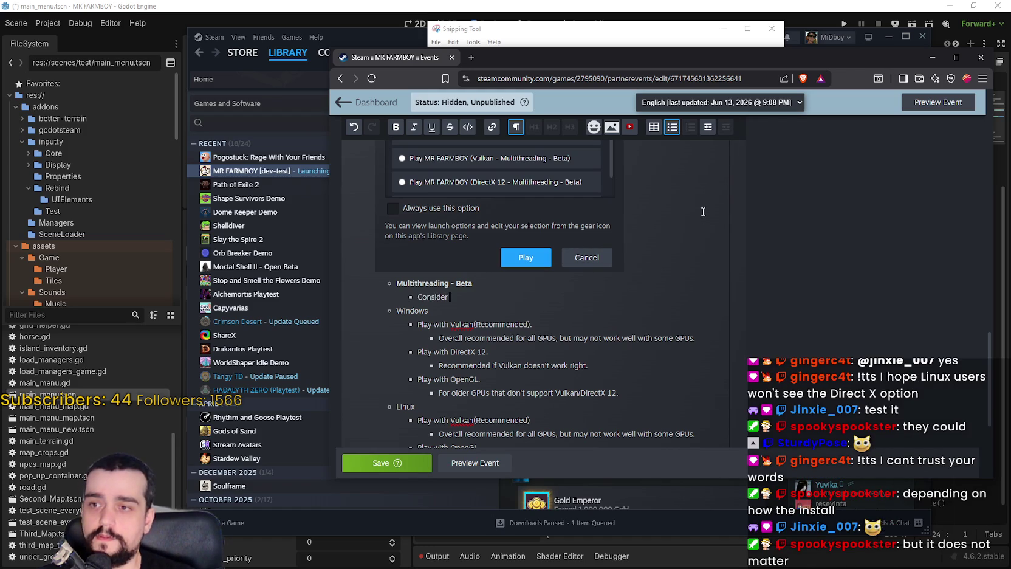
type("helping me test this")
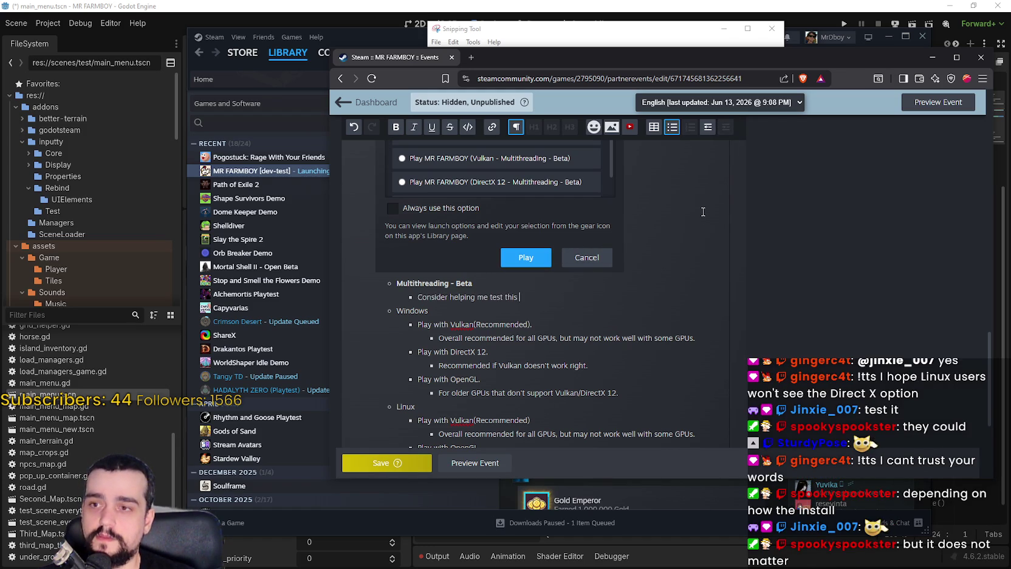
type(" builds")
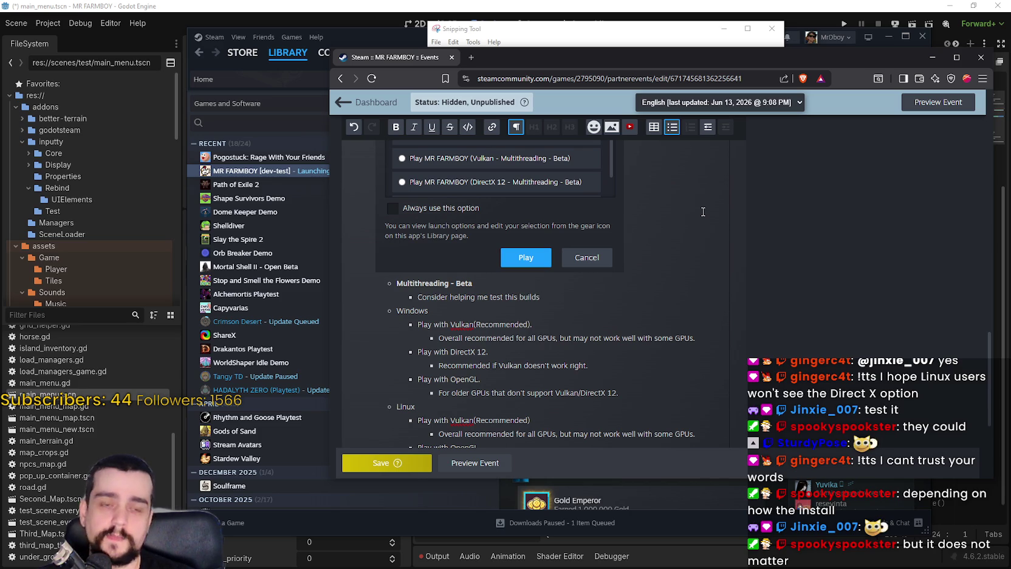
key("BackSpace")
key("BackSpace")
key("BackSpace")
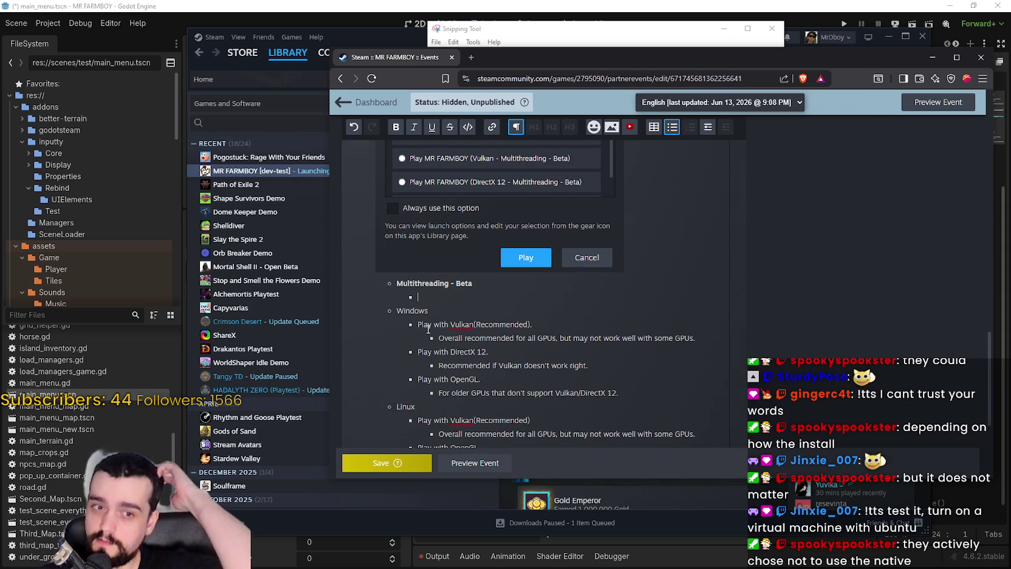
type("Consider ")
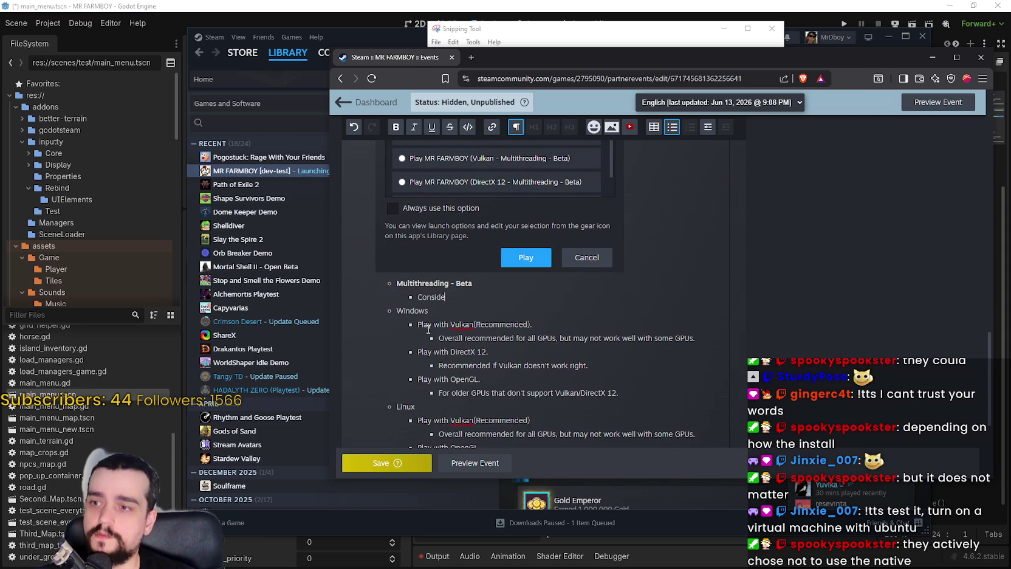
type("helping me t")
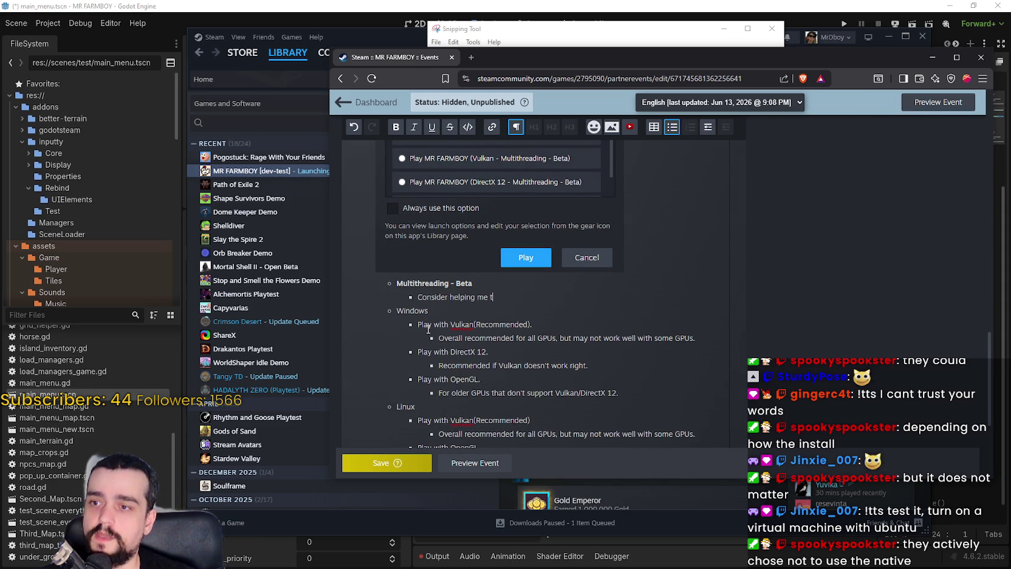
type("est these builds, they will ")
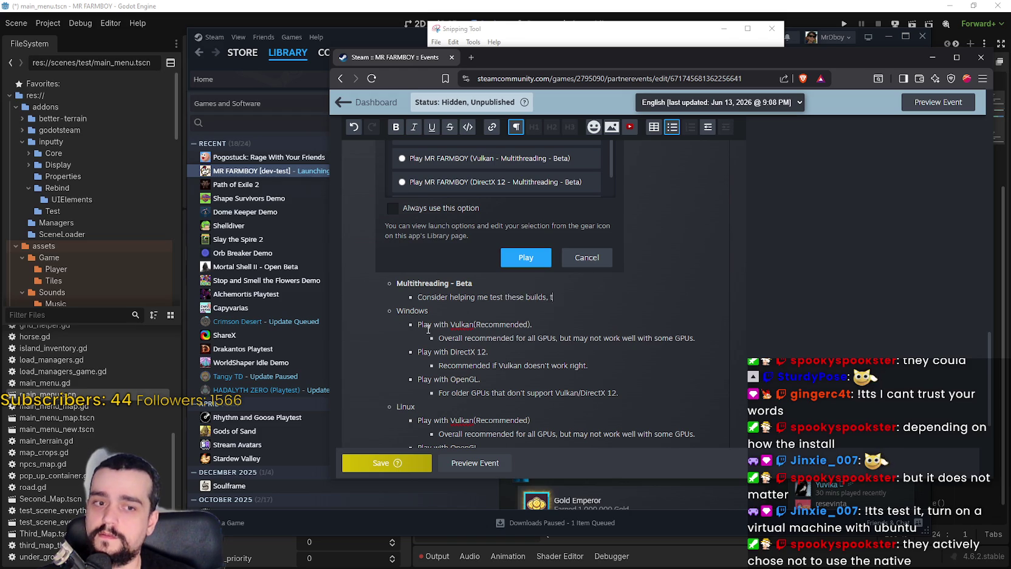
type("become ")
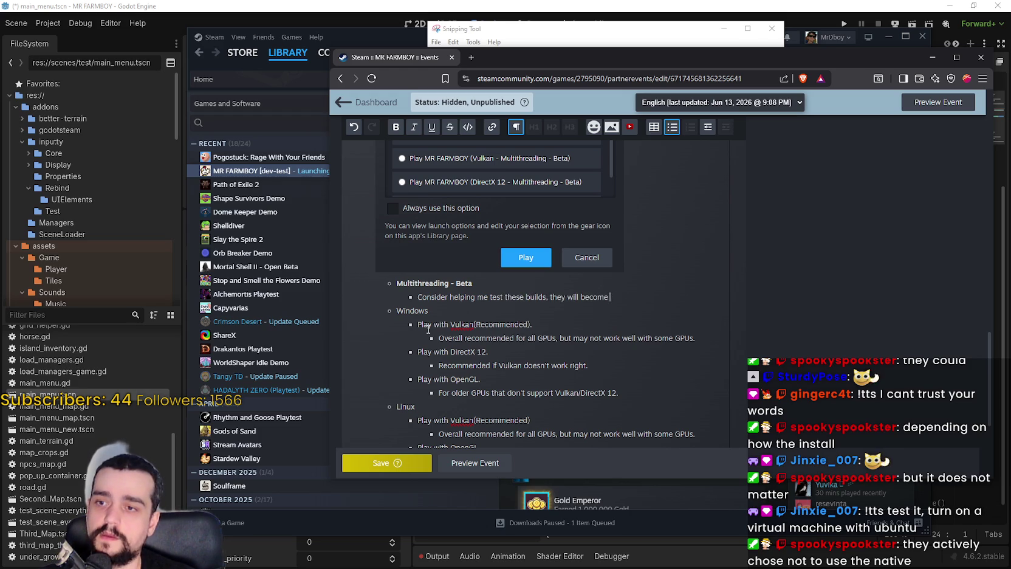
type("the default at a later dat")
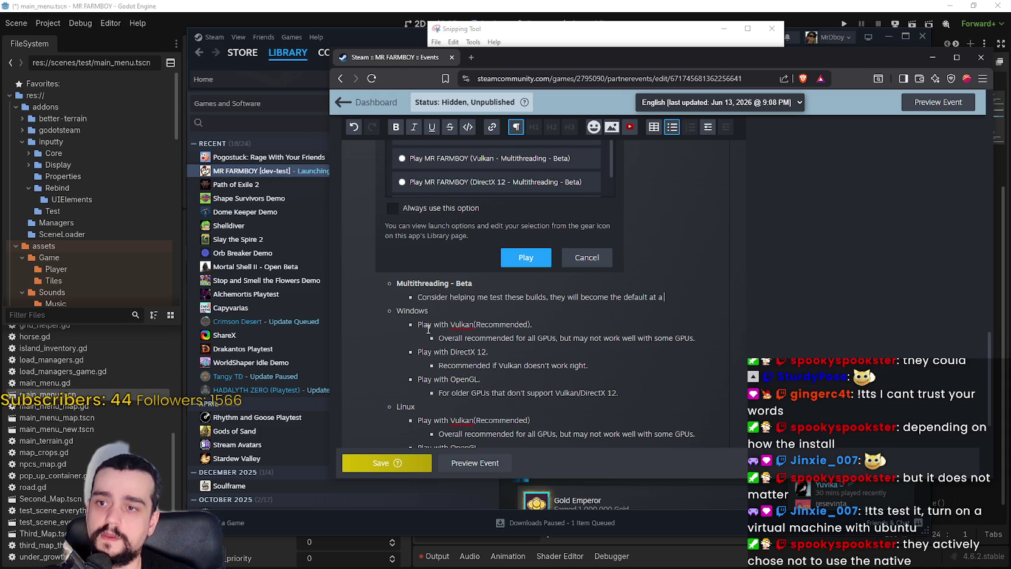
type("e.")
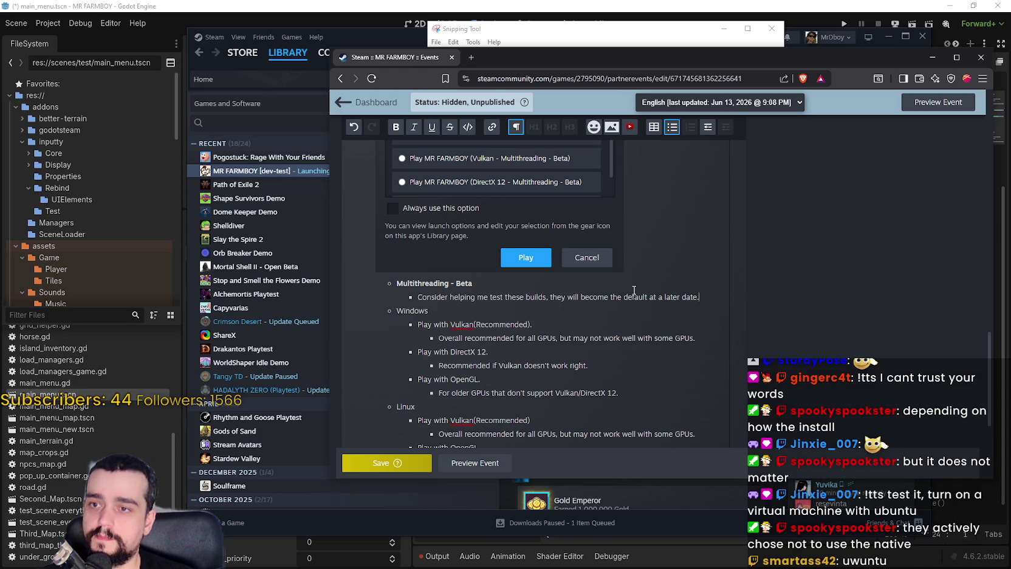
left_click_drag(697, 297, 650, 297)
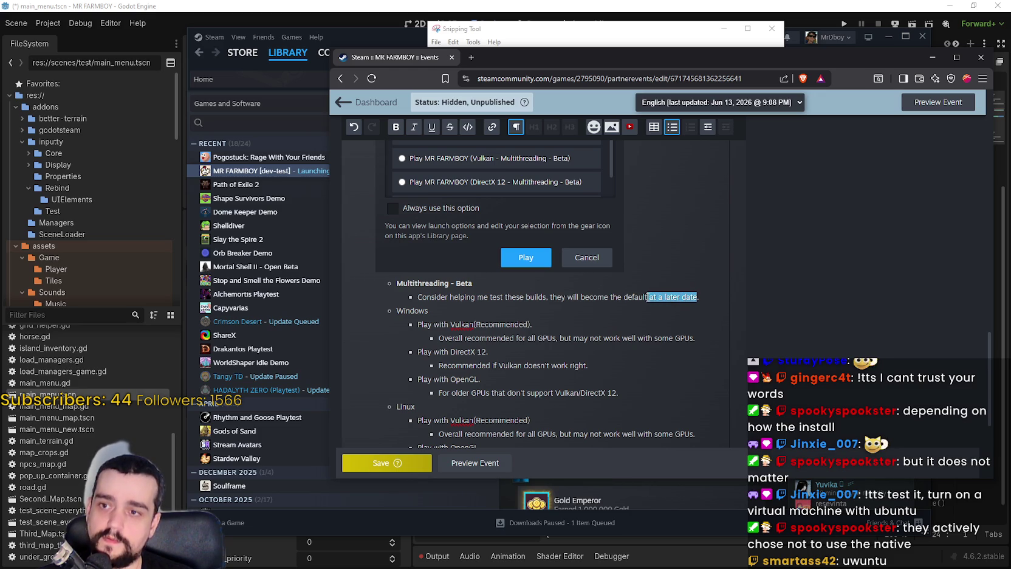
type("in the future")
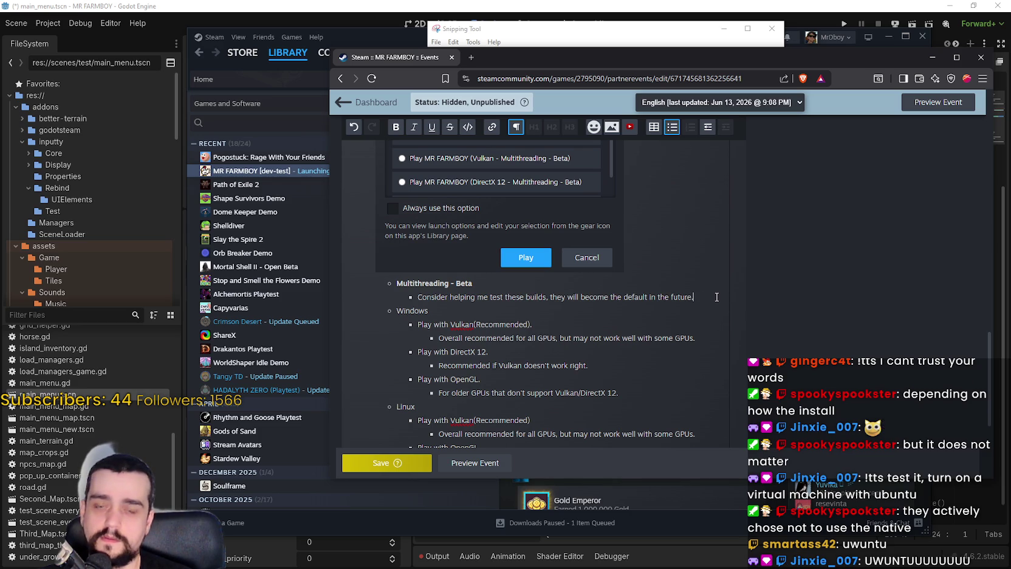
key("Return")
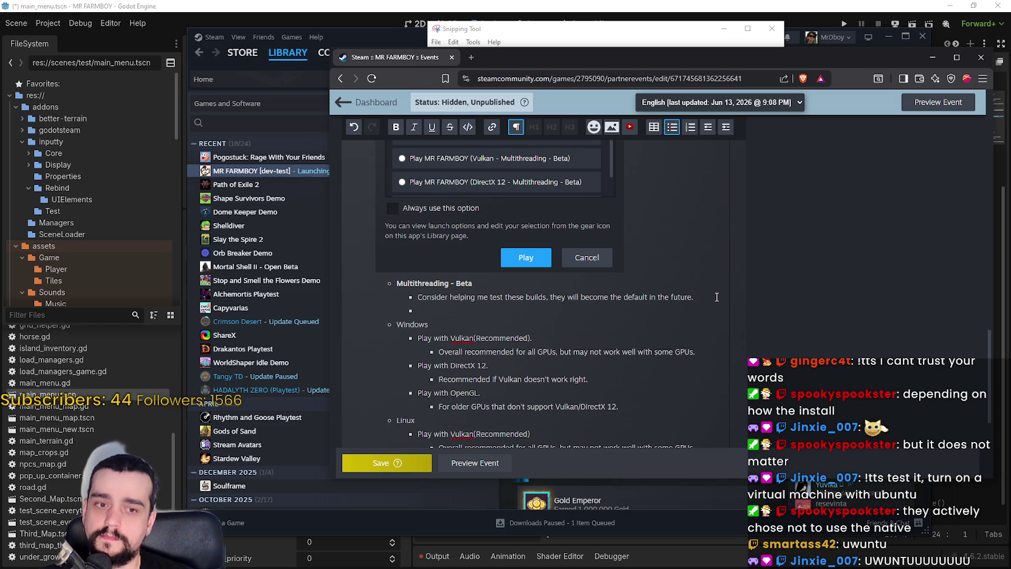
Add a 'What this does' sub-point: each game component runs on its own core thread for better overall performance
type("Wha")
type("t this is")
type("ter")
type("nally it makes it so each c")
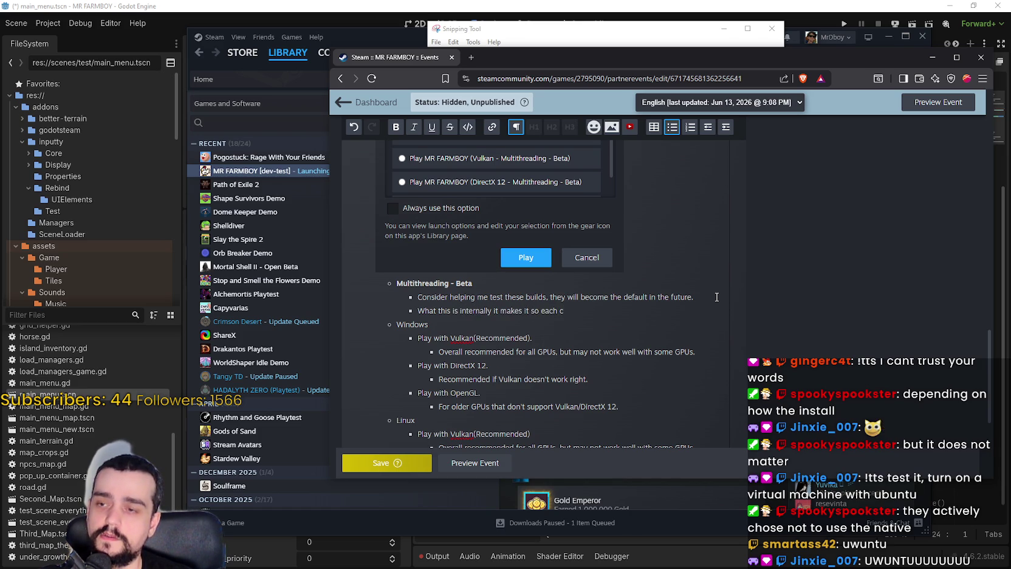
type("om")
type("po")
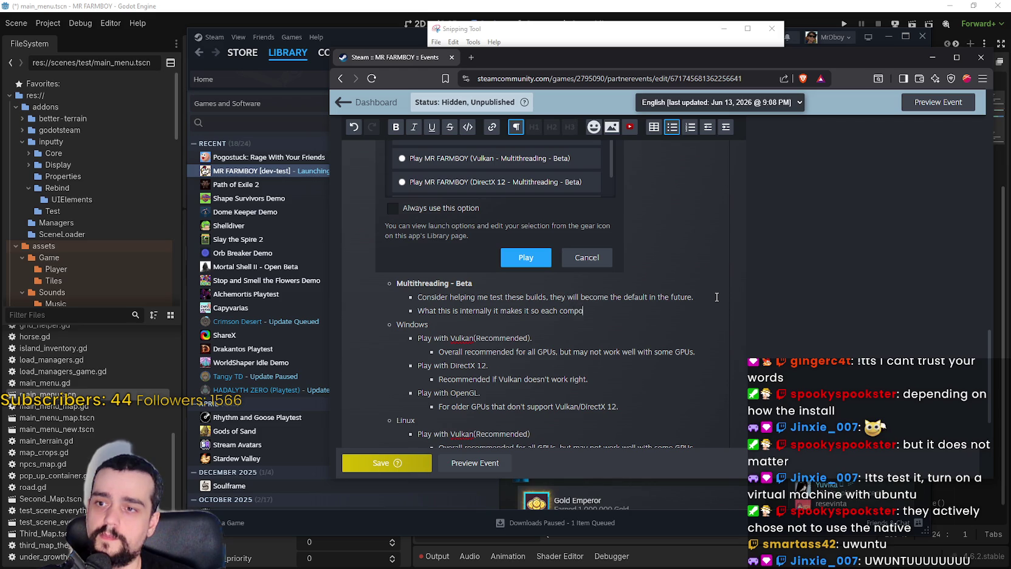
type("nent of the gamworks o")
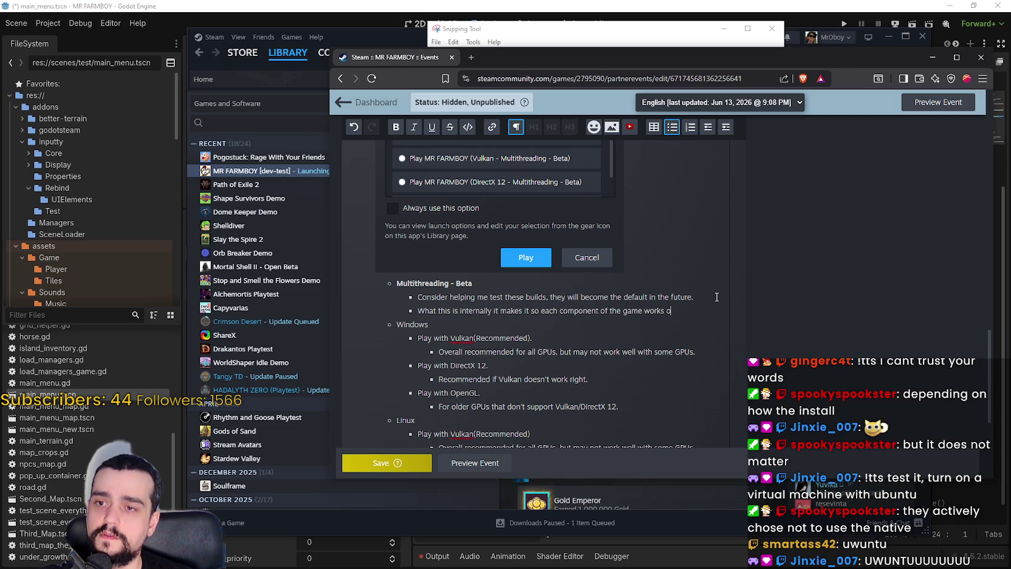
type("n their own")
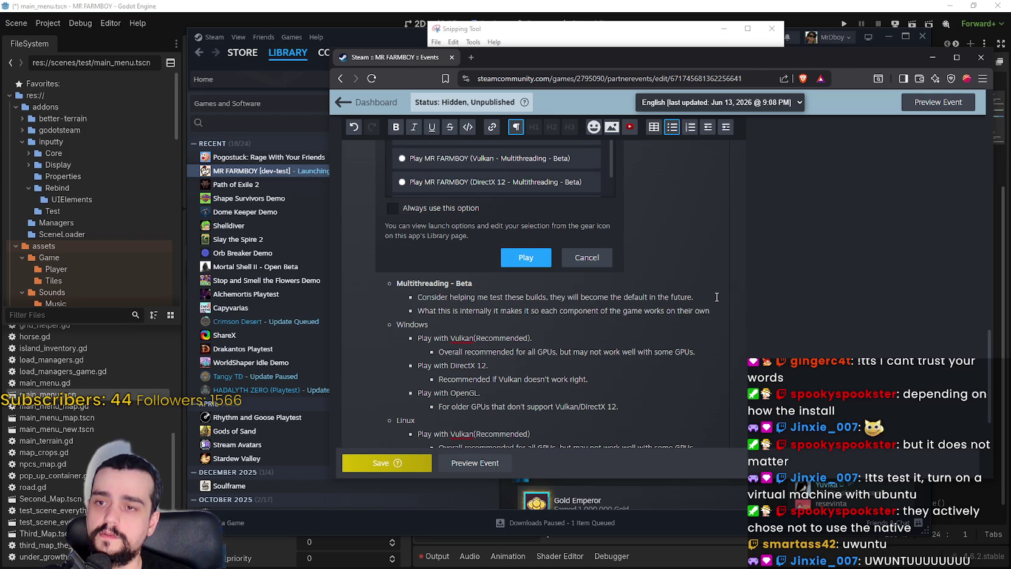
type(" core")
type("hre")
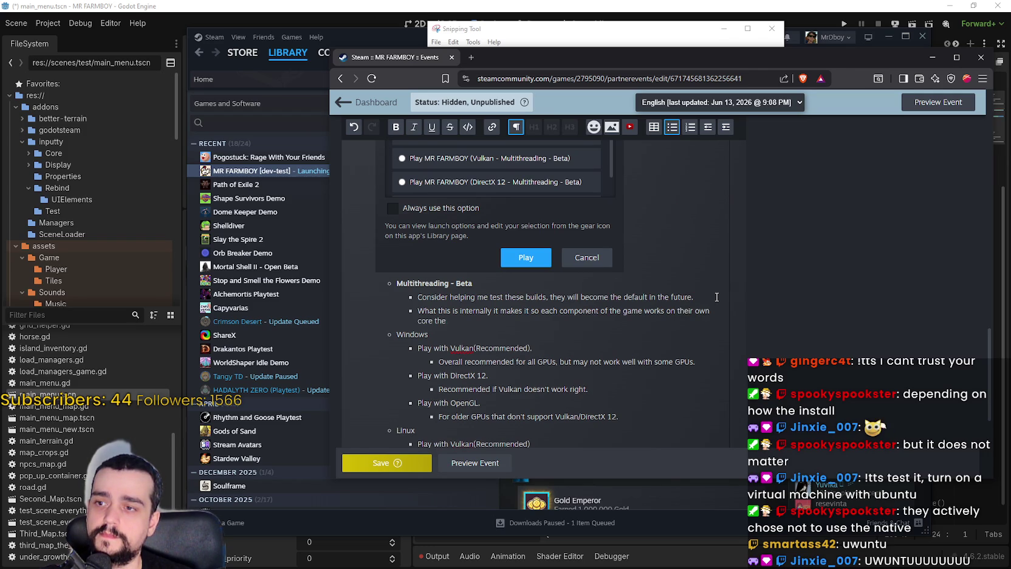
type("here")
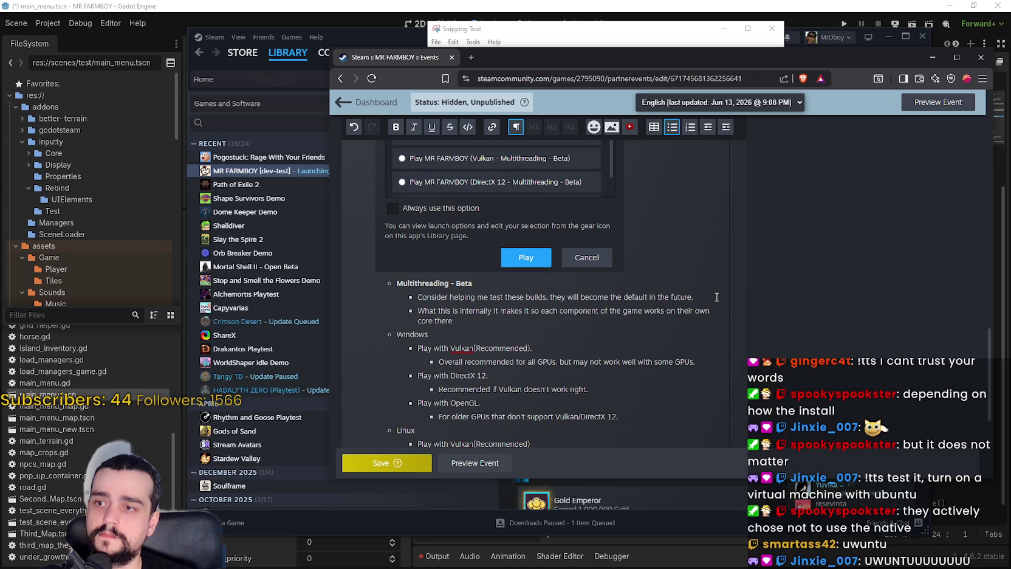
key("BackSpace")
key("BackSpace")
key("BackSpace")
type("read which w")
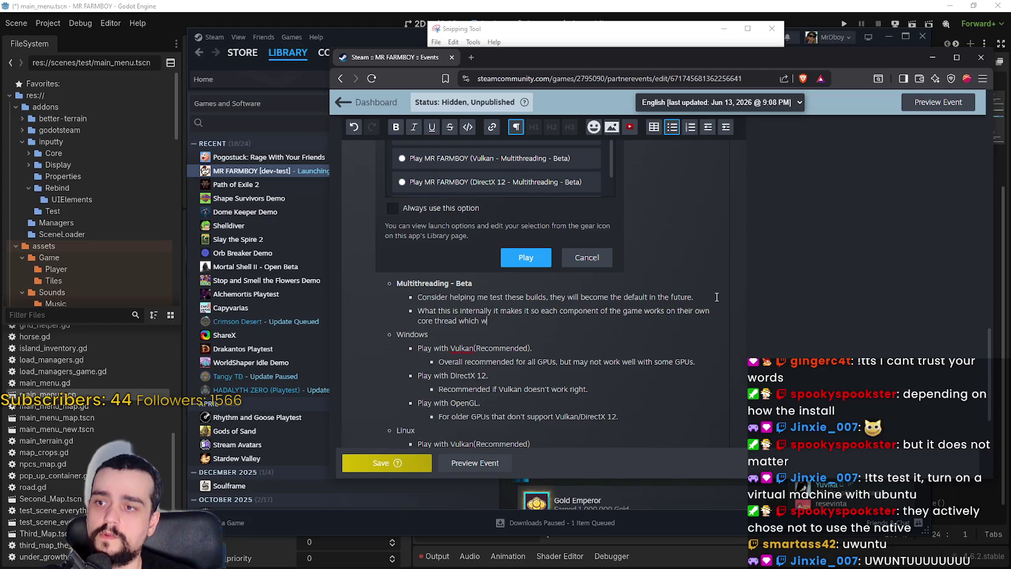
type("ill resul bet")
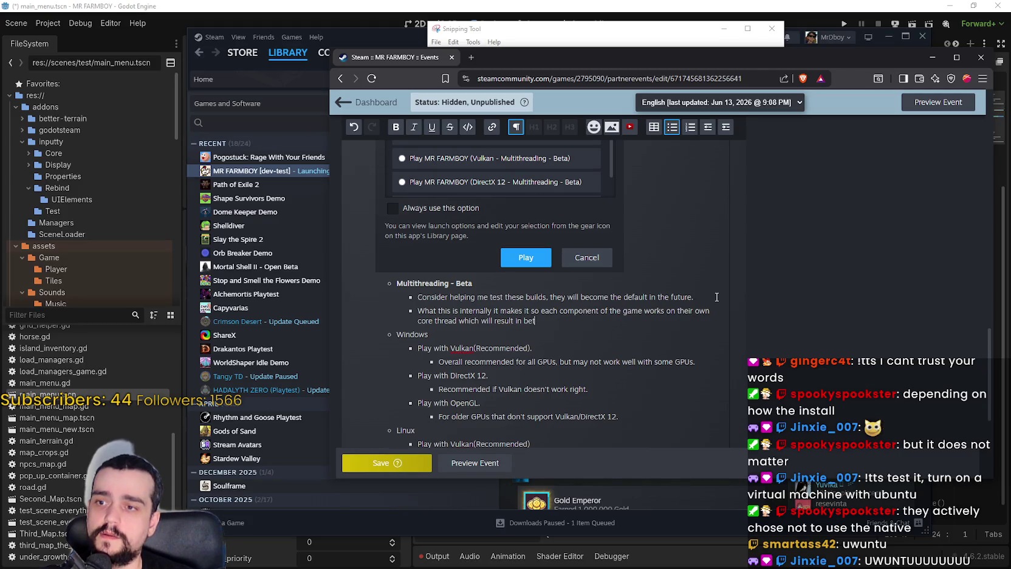
type("ter performance")
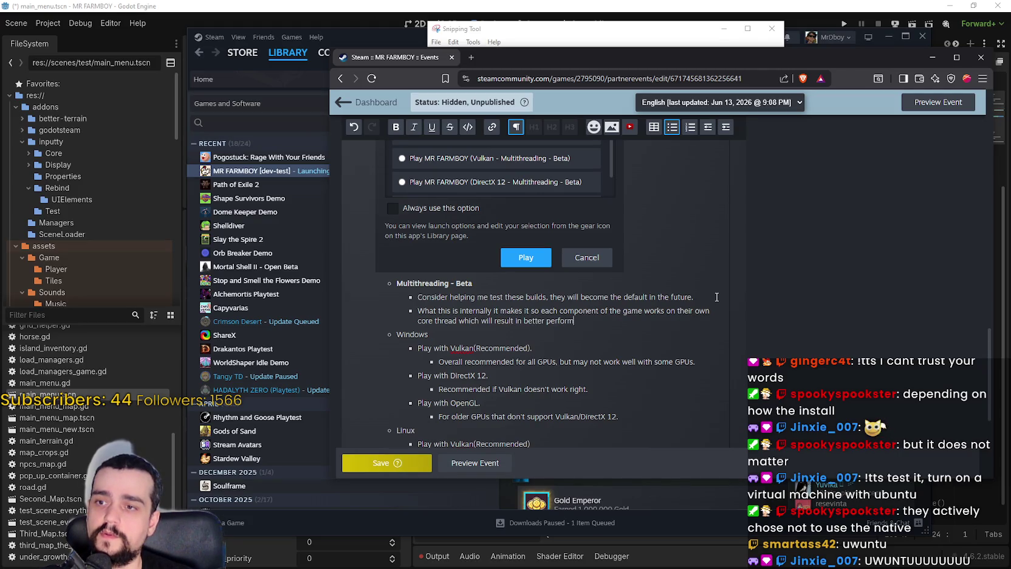
key("BackSpace")
key("BackSpace")
key("BackSpace")
type("overall performance.")
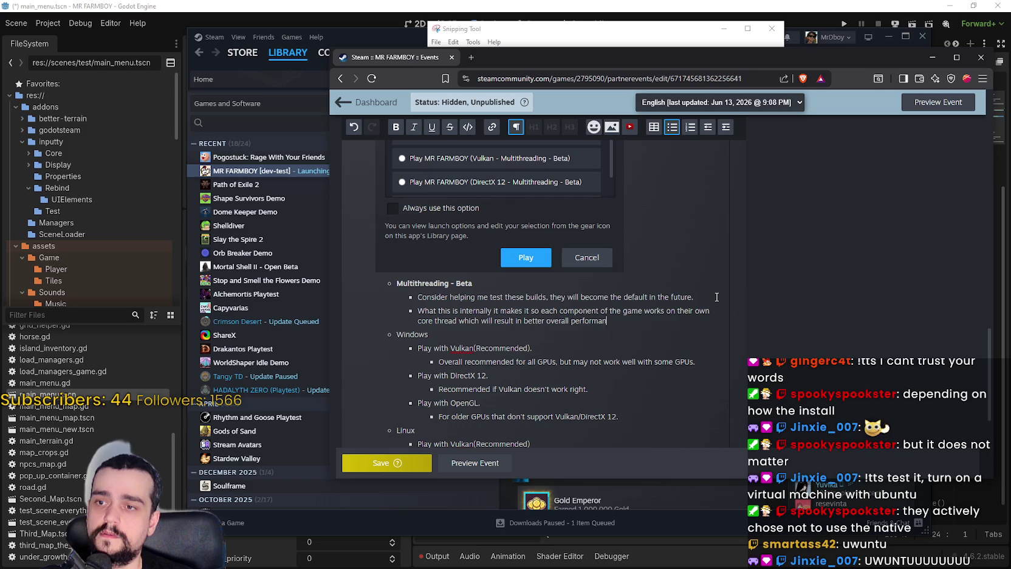
scroll(583, 310, "down", 1)
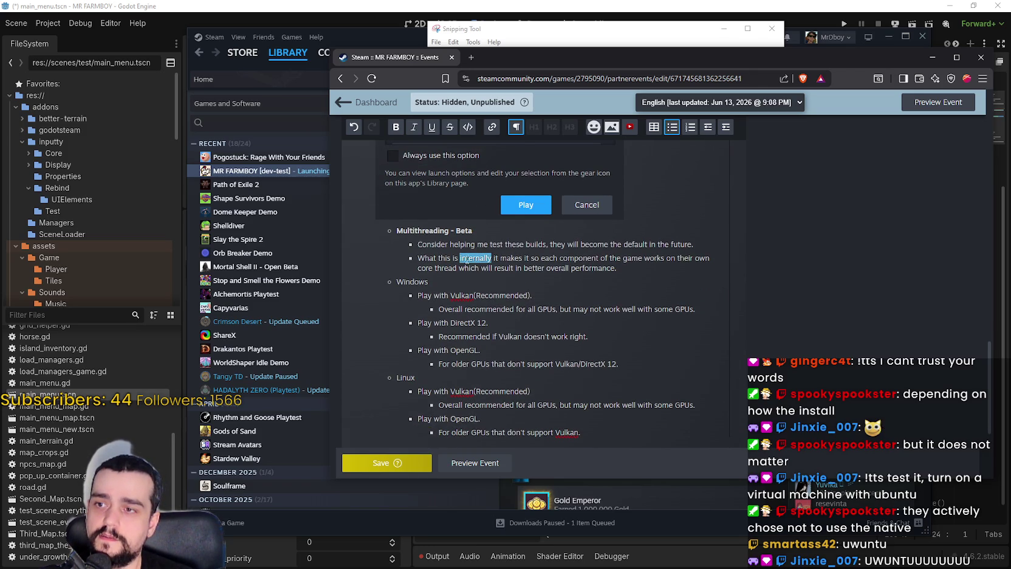
type("does")
left_click(532, 292)
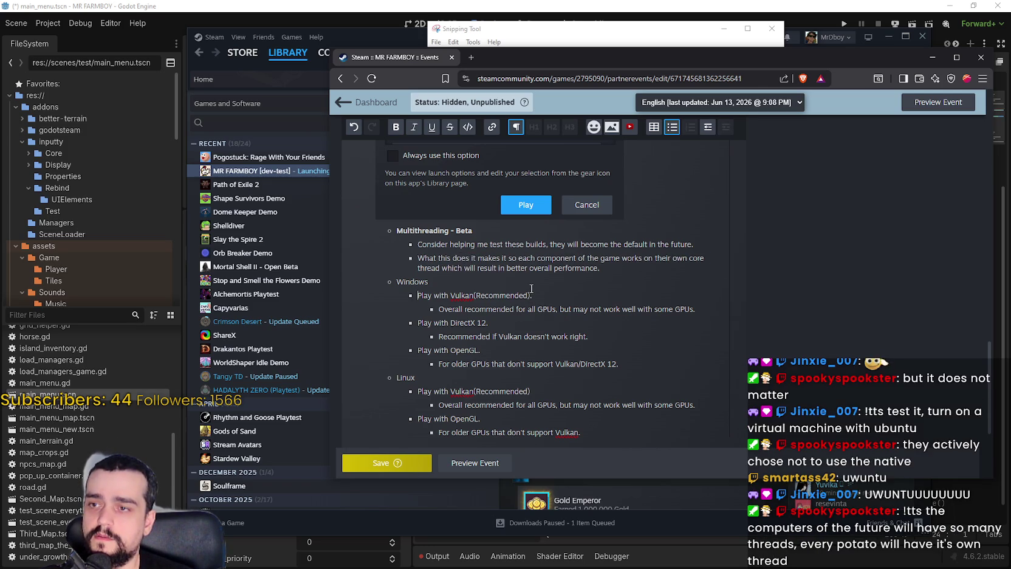
Bold 'core thread' in that sentence and bring the Discord stream-chat over the editor
double_click(548, 259)
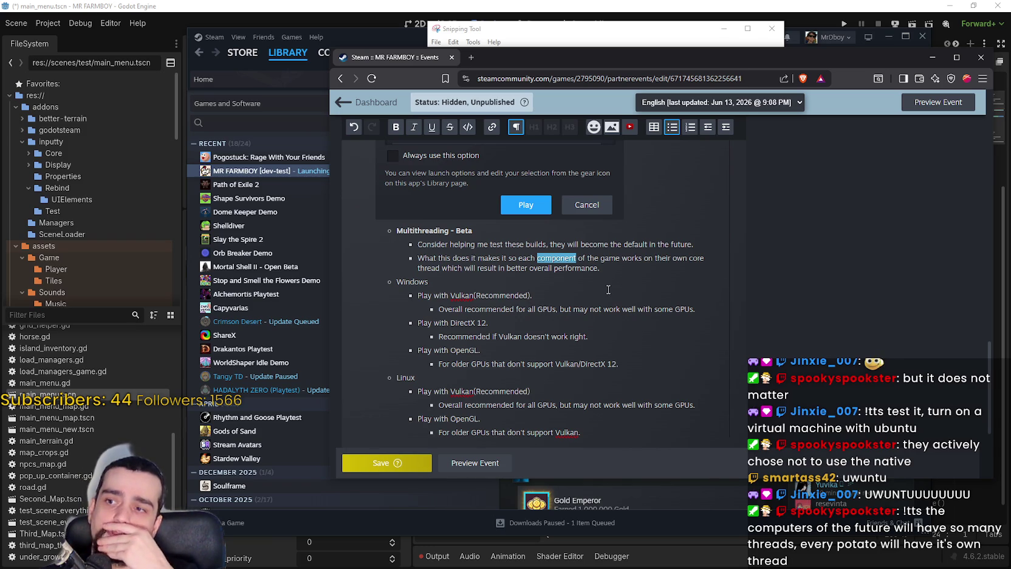
left_click_drag(441, 268, 689, 259)
right_click(697, 260)
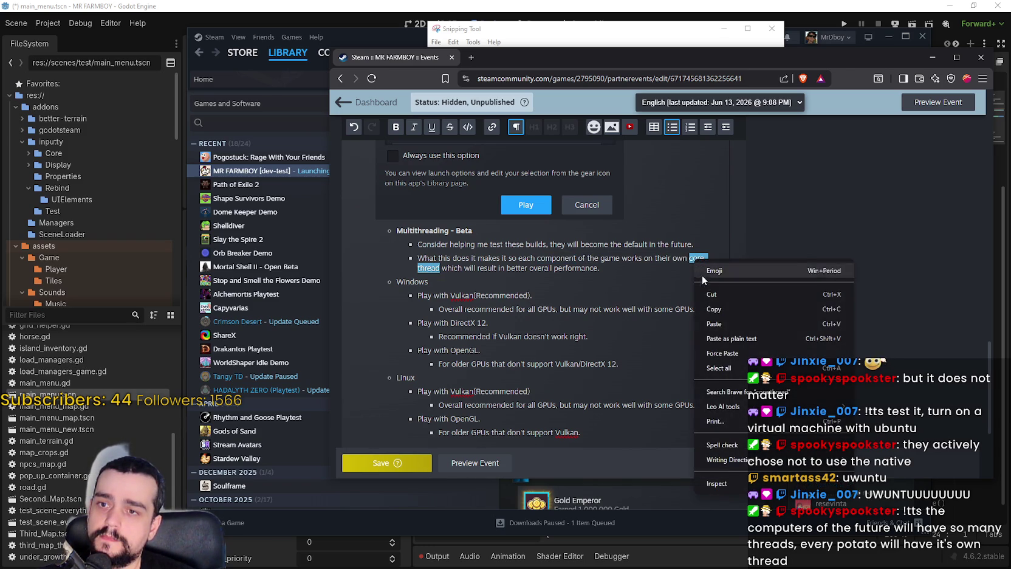
left_click(694, 258)
left_click_drag(695, 258, 419, 273)
left_click(399, 127)
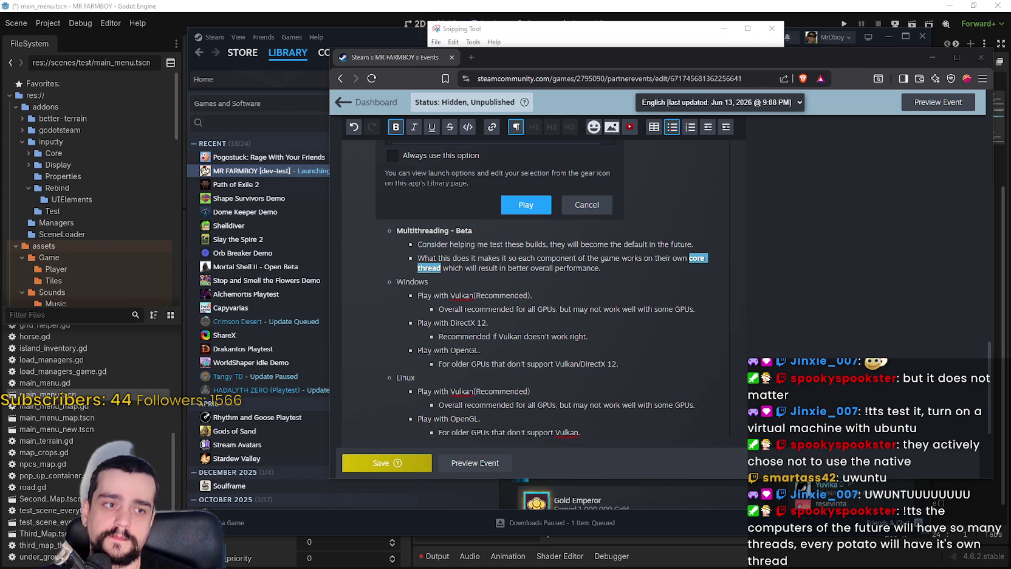
mouse_move(428, 0)
left_mouse_down()
mouse_move(429, 47)
mouse_move(413, 37)
left_mouse_up()
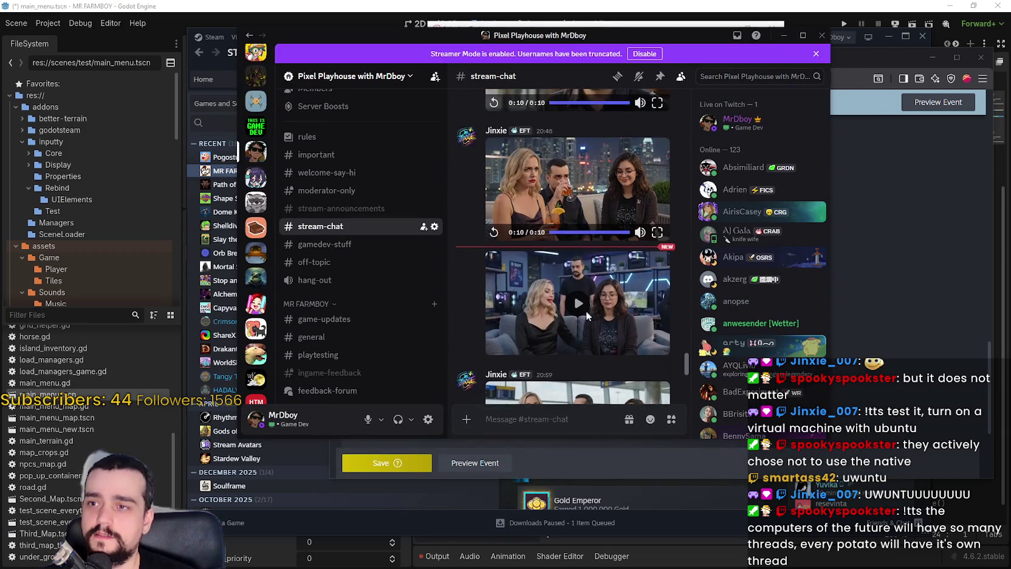
key("super+Up")
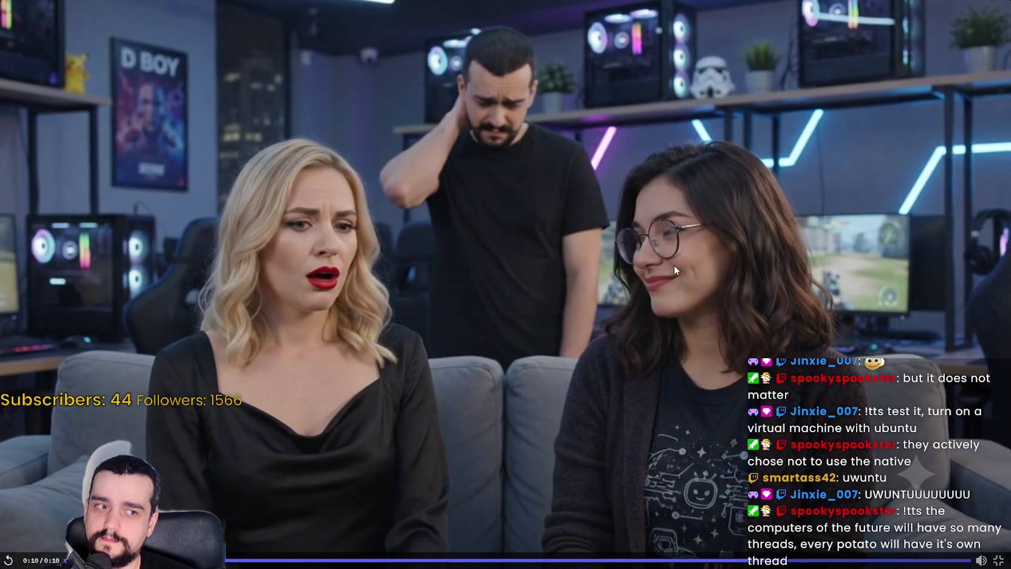
left_click(997, 561)
scroll(597, 314, "down", 3)
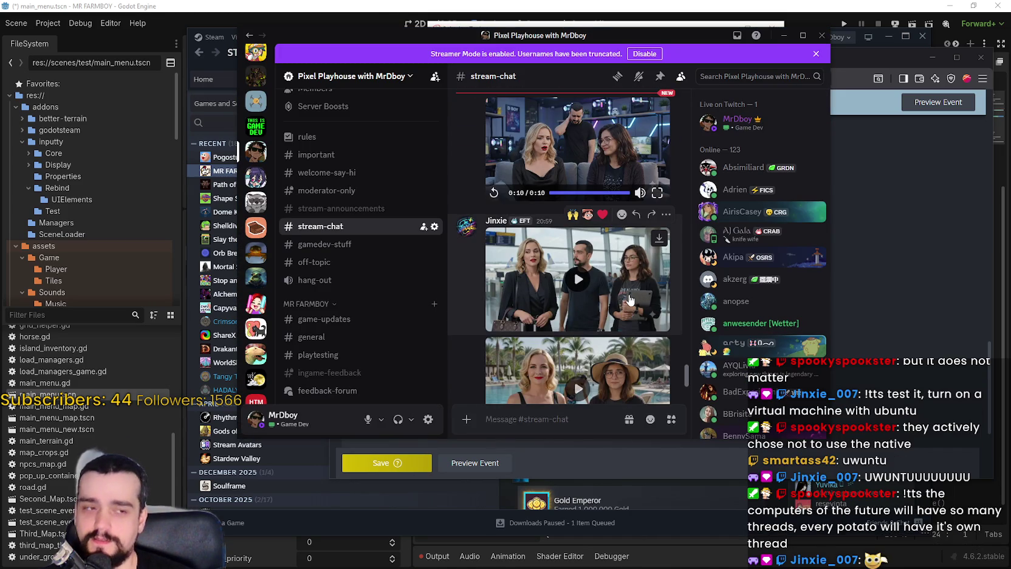
left_click(619, 286)
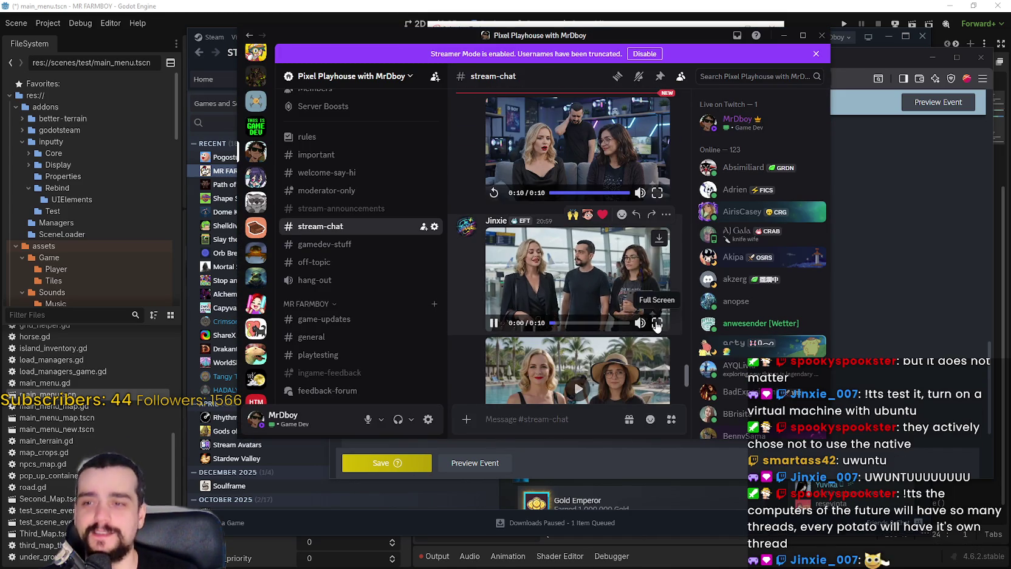
left_click(656, 324)
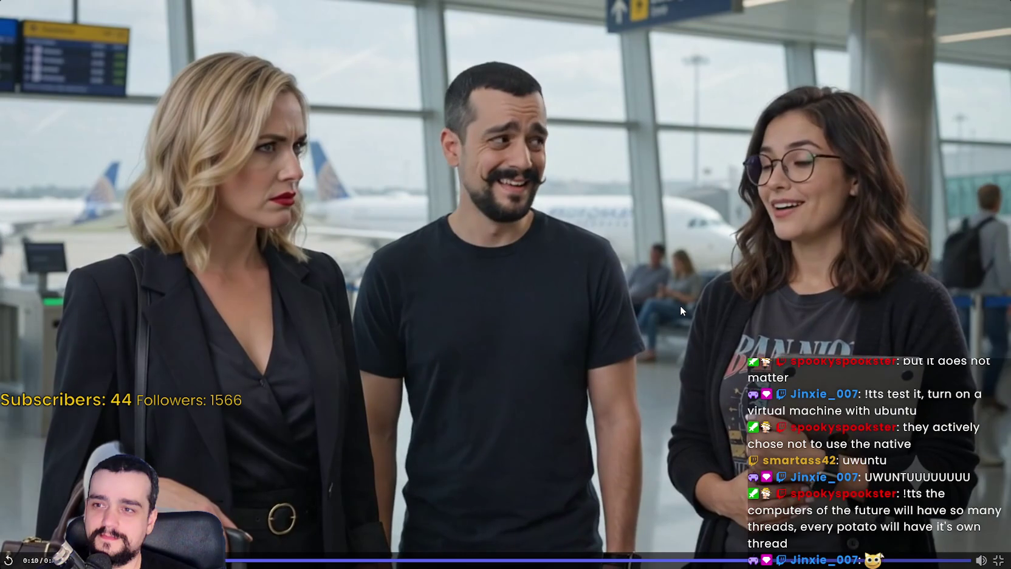
left_click(995, 558)
scroll(600, 305, "down", 1)
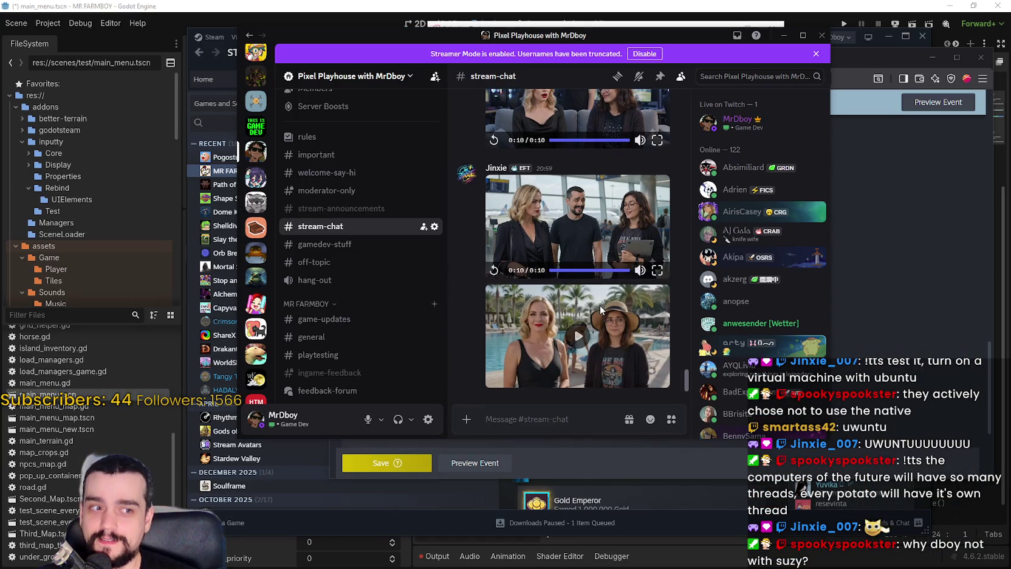
left_click(579, 336)
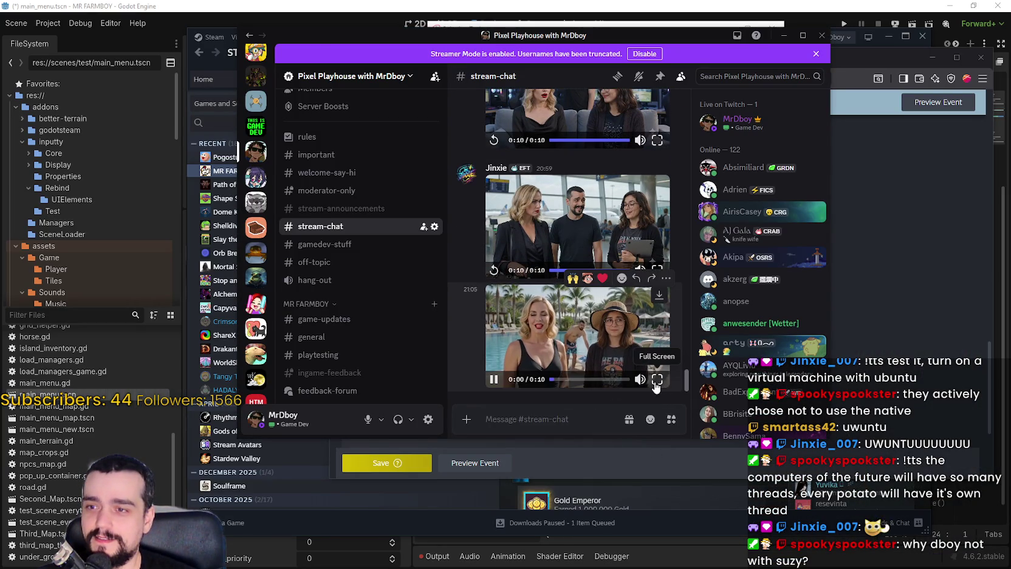
left_click(658, 380)
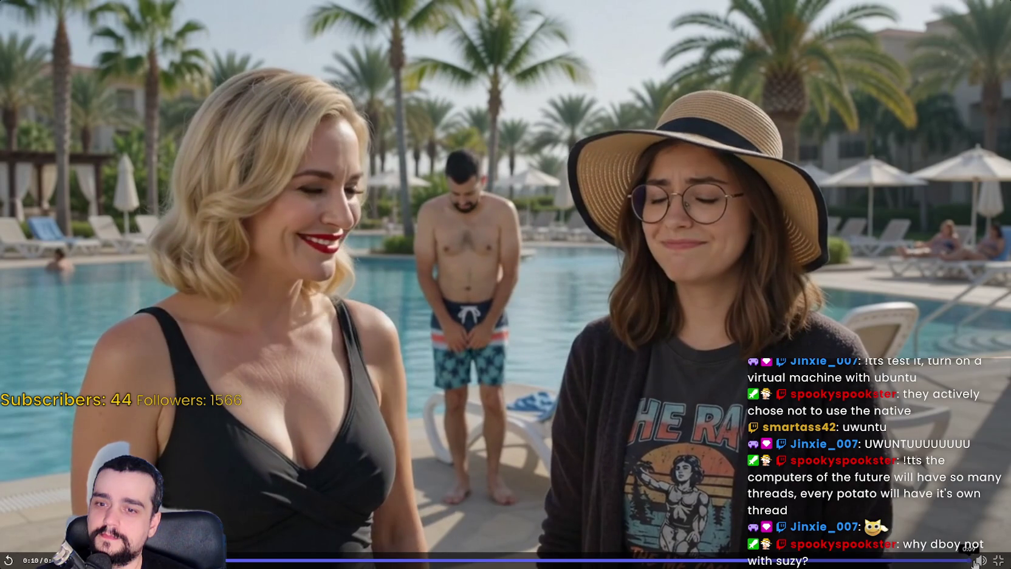
key("Escape")
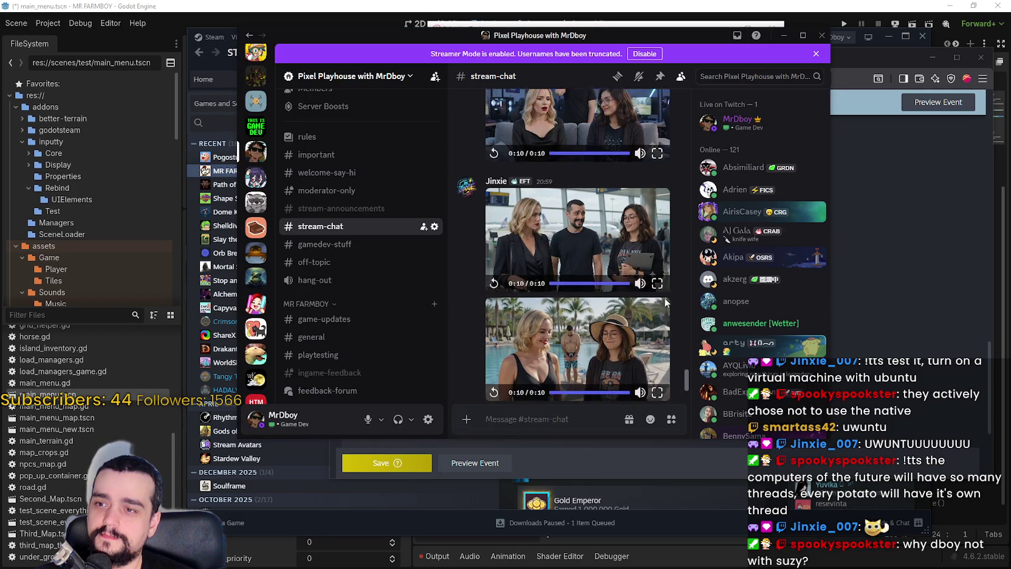
left_click_drag(352, 39, 360, 40)
key("super+Down")
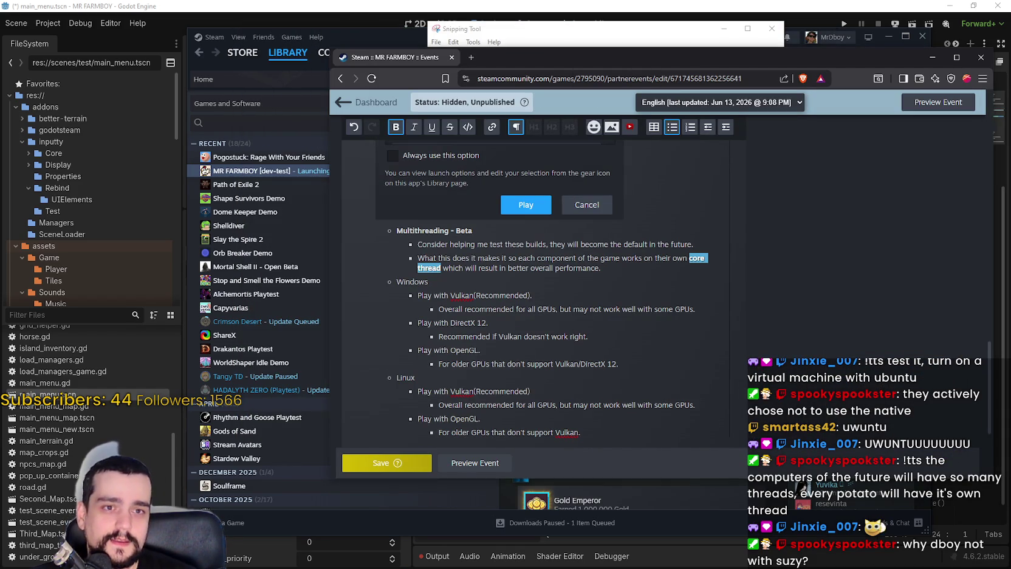
Save the event post
scroll(583, 395, "down", 2)
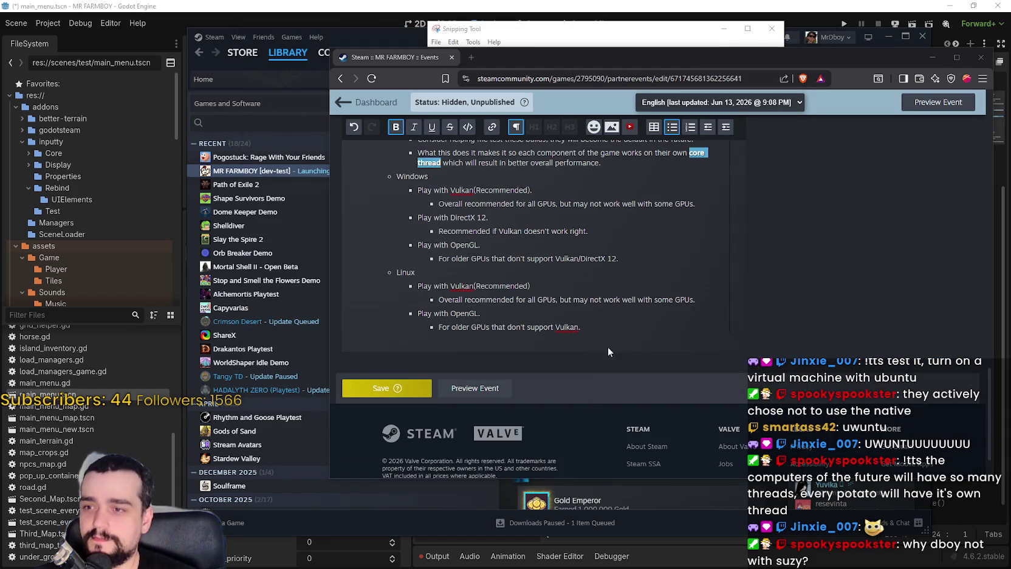
scroll(583, 350, "up", 4)
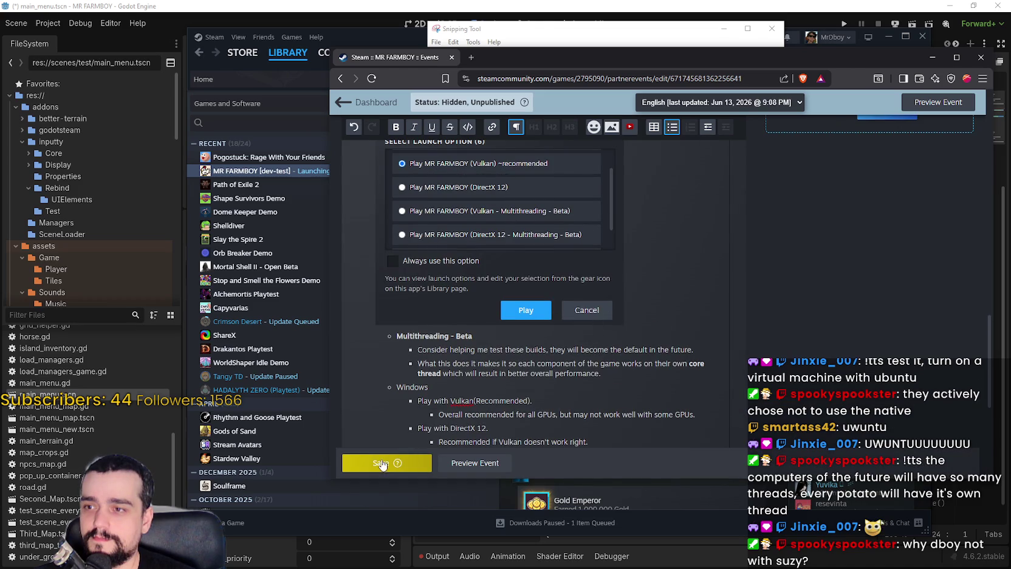
left_click(383, 460)
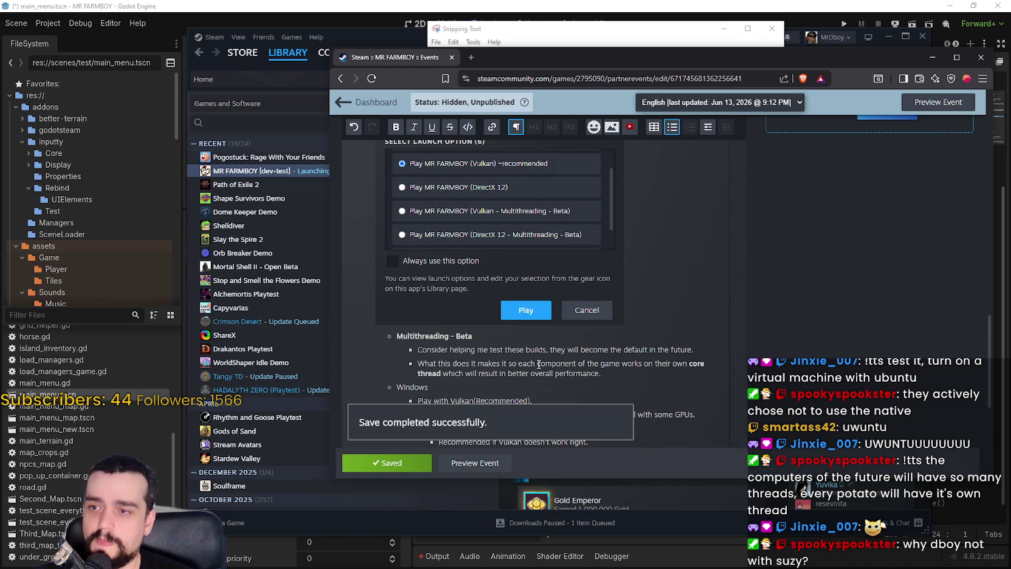
Bold 'default in the future.' in the testing sub-point and save the post again
scroll(547, 365, "down", 1)
left_click(566, 311)
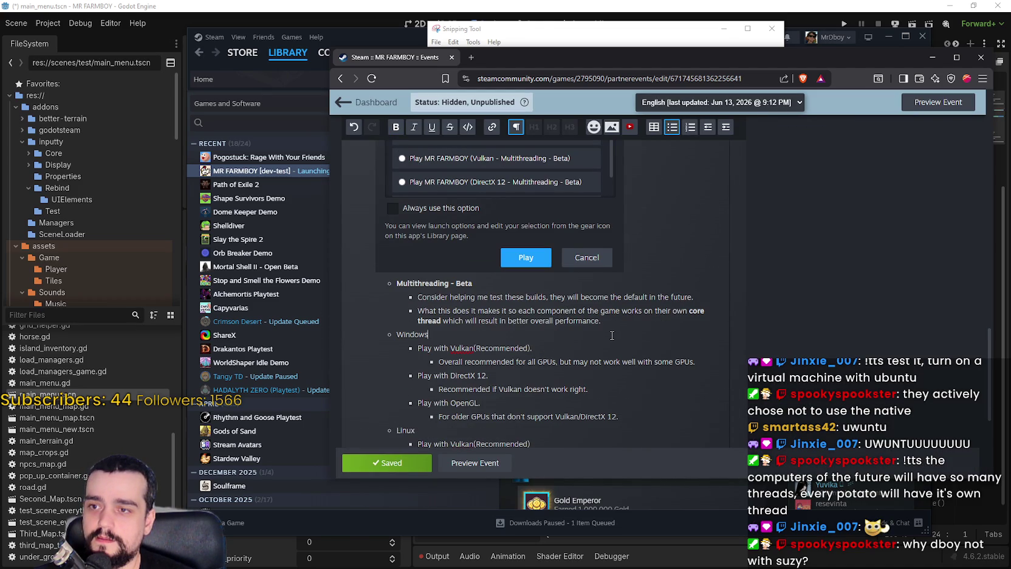
left_click(644, 298)
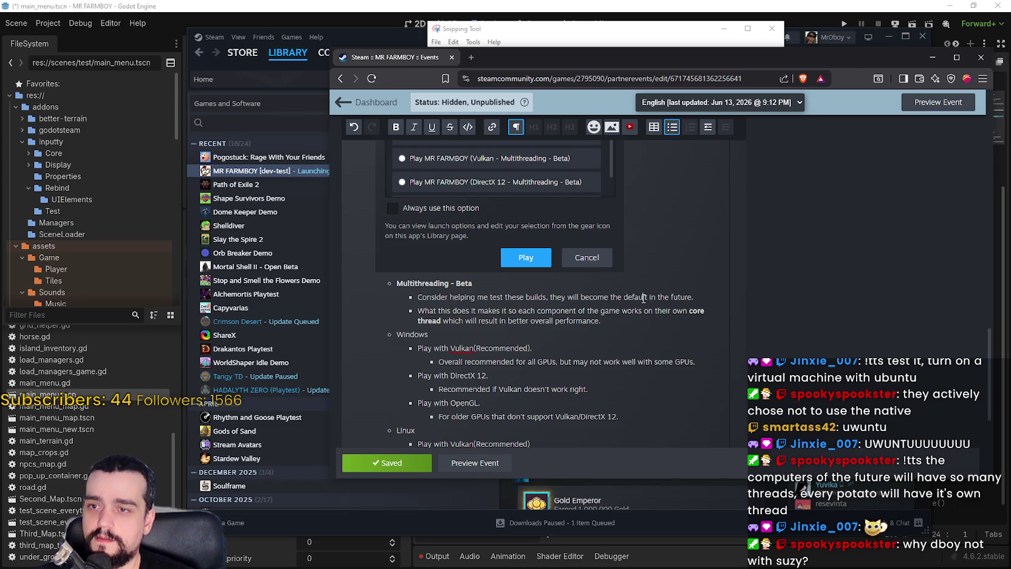
double_click(634, 298)
key("shift+End")
left_click(396, 127)
left_click(589, 310)
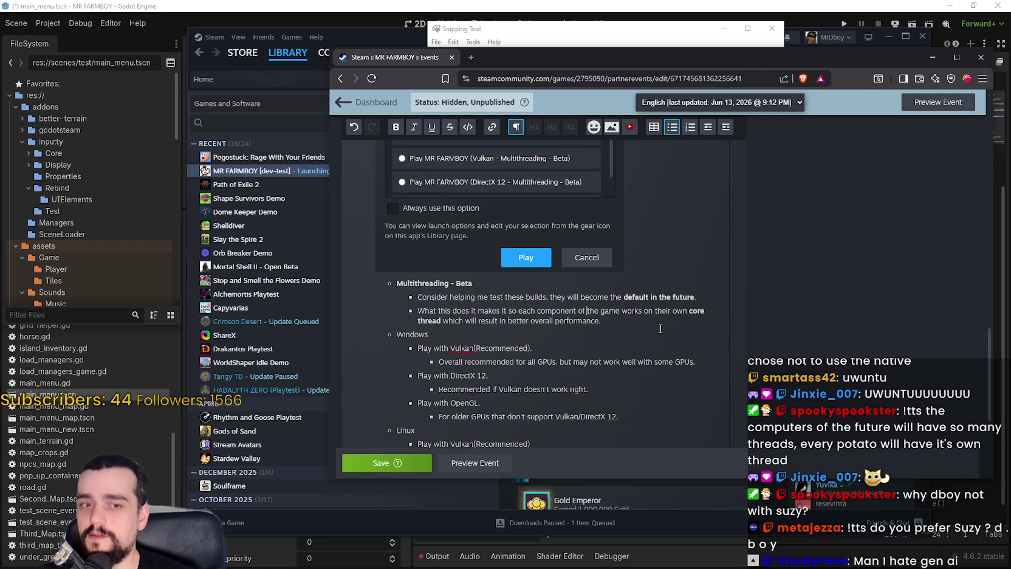
left_click(382, 470)
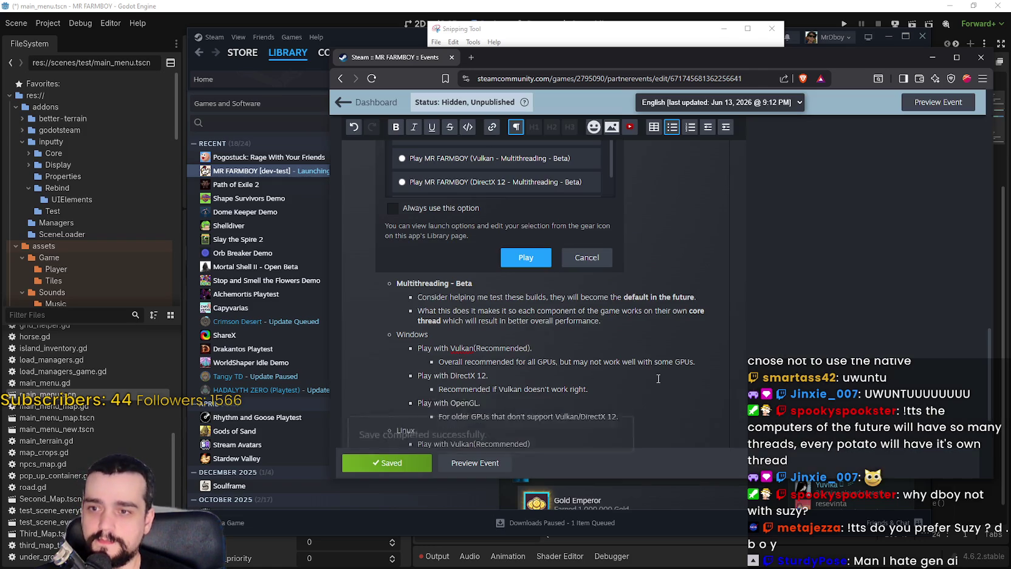
left_click(622, 283)
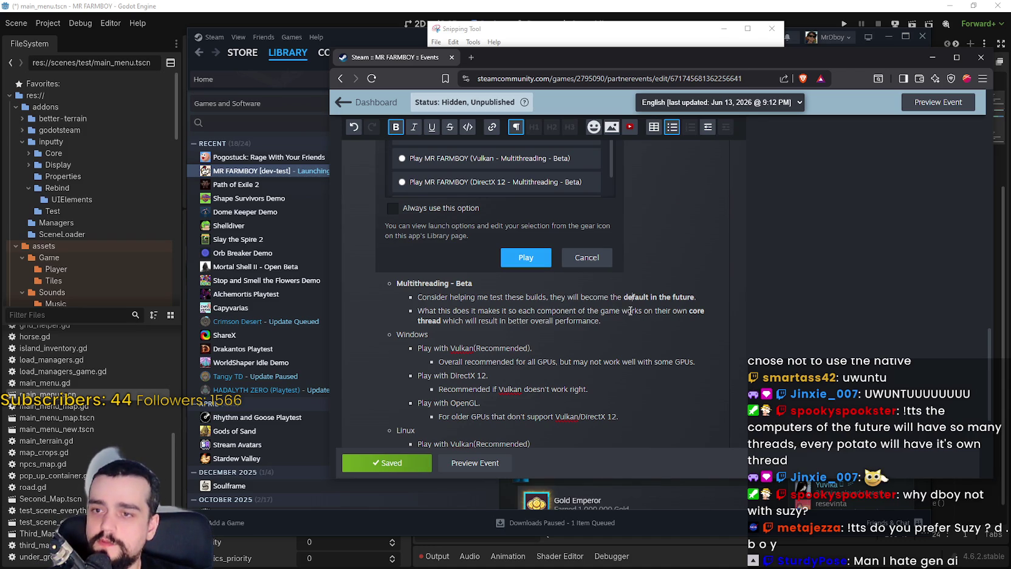
Bold 'overall performance' in the core-thread explanation bullet
left_click_drag(599, 321, 547, 323)
left_click(395, 128)
scroll(643, 368, "down", 1)
scroll(644, 368, "down", 2)
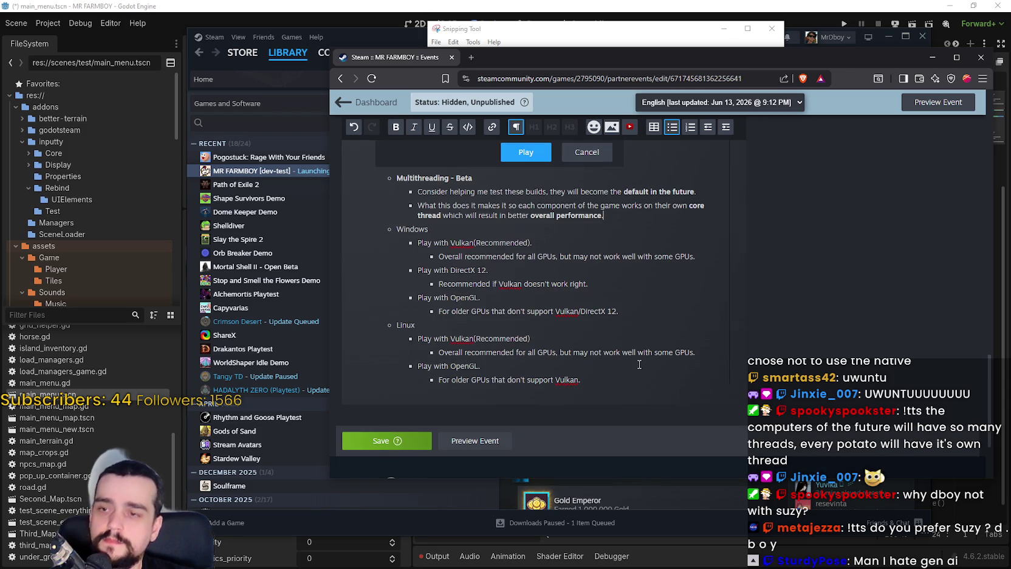
scroll(639, 362, "up", 2)
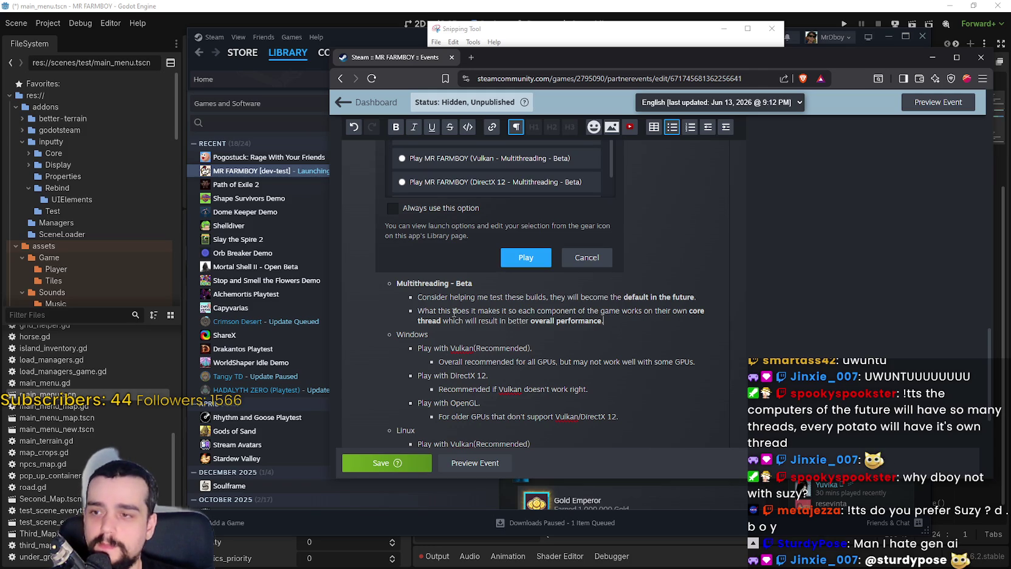
left_click(436, 310)
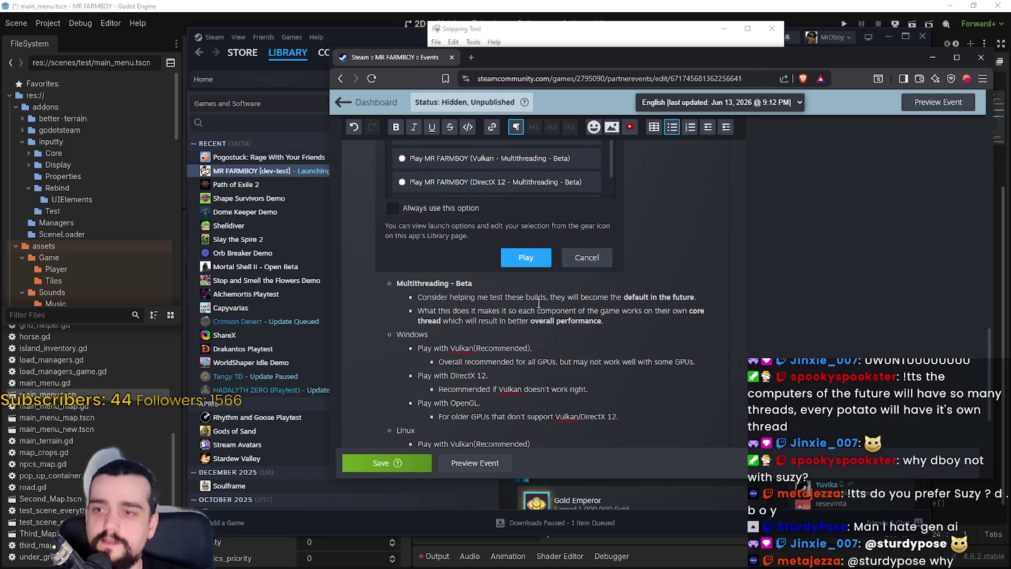
left_click(582, 310)
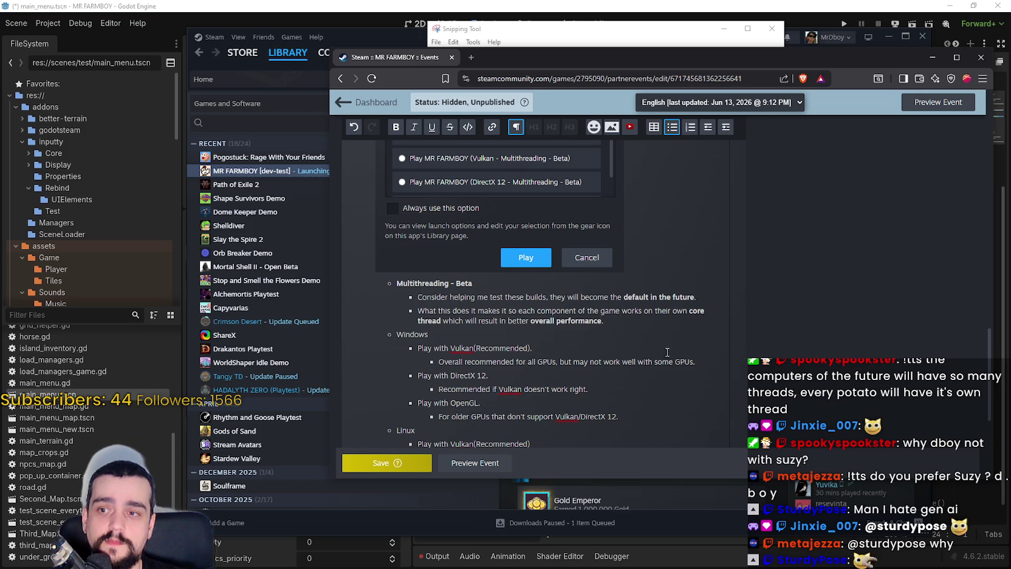
Append an example to the bullet: physics and visual rendering each run on their own thread
scroll(669, 354, "down", 1)
key("ctrl+b")
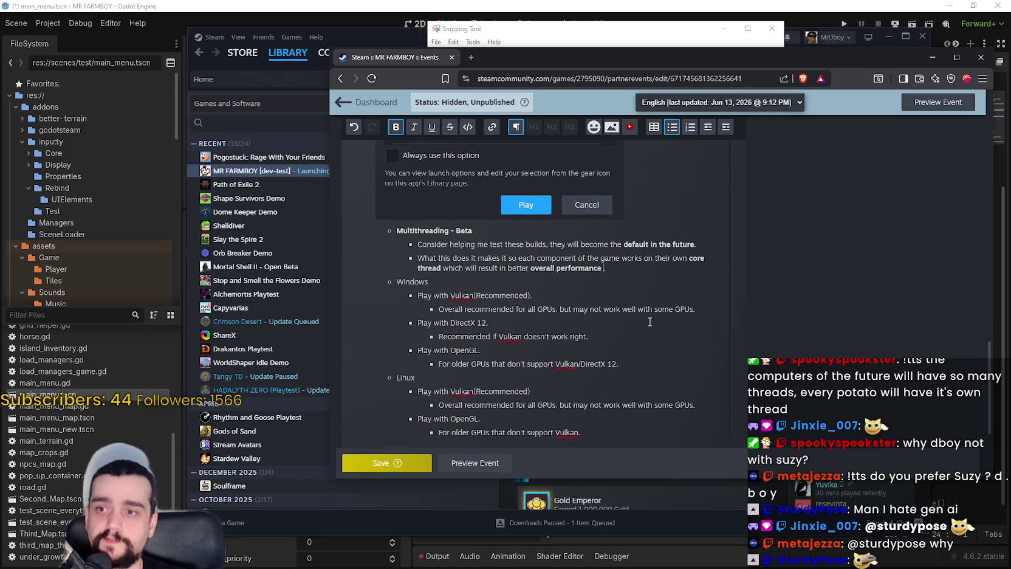
type(", for examp")
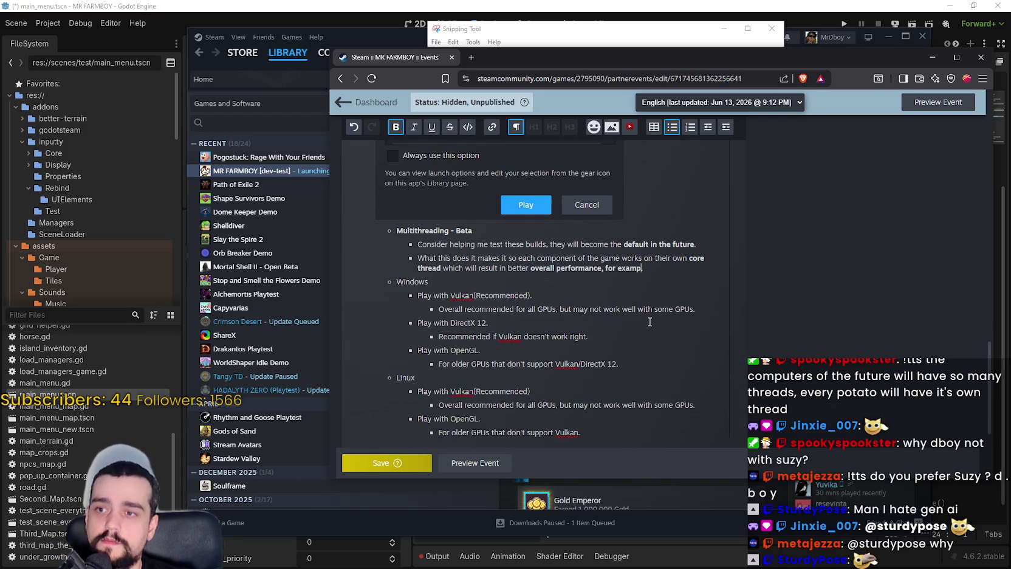
key("ctrl+shift+Left")
key("ctrl+shift+Left")
key("ctrl+i")
left_click(398, 128)
left_click(409, 130)
left_click(402, 129)
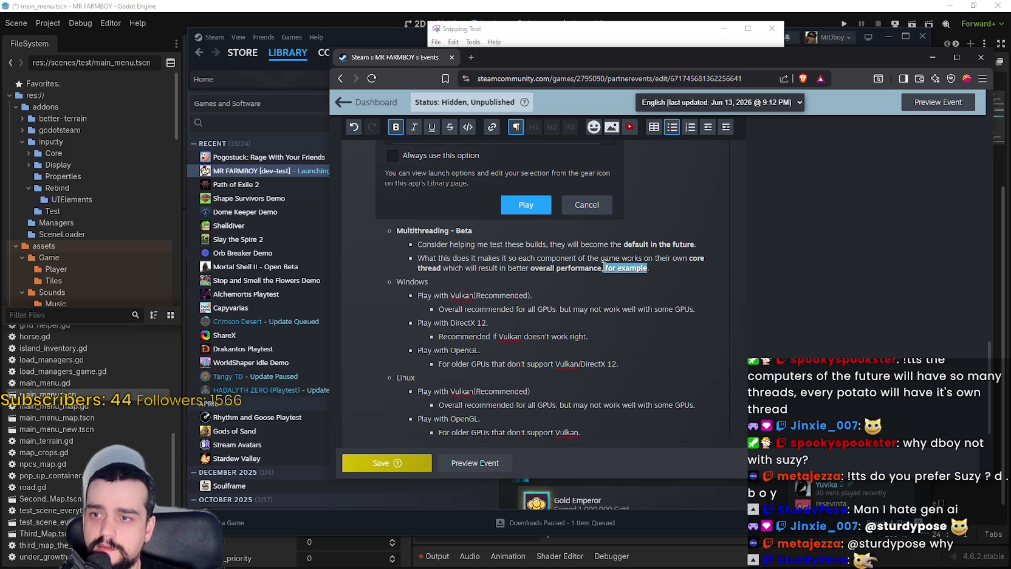
left_click(641, 270)
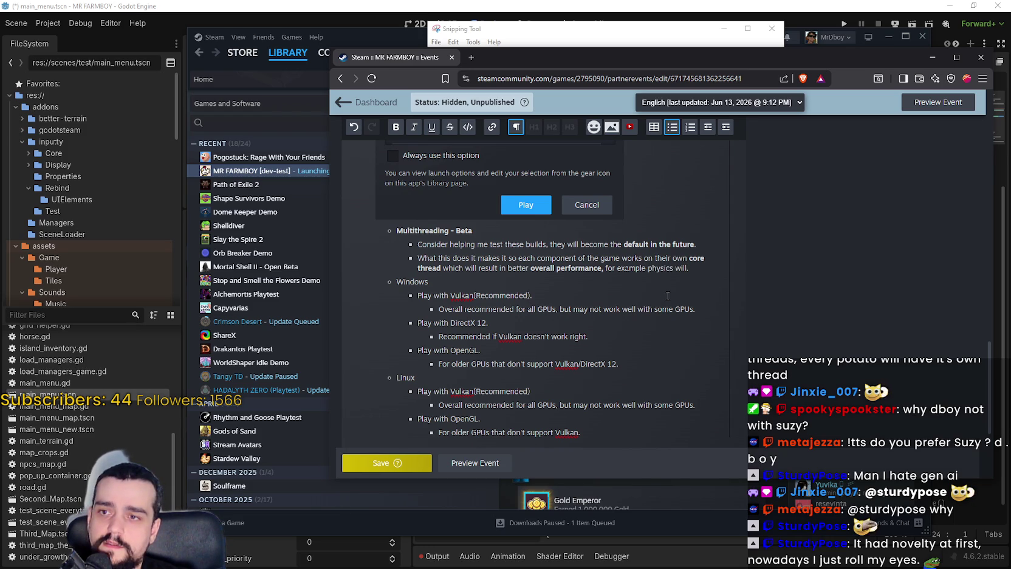
type("the")
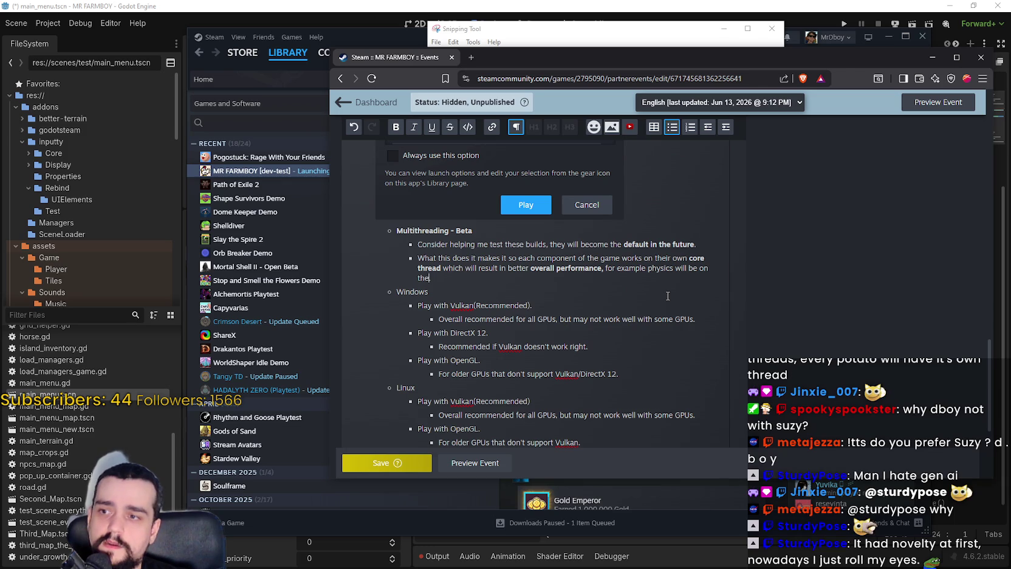
type("read.")
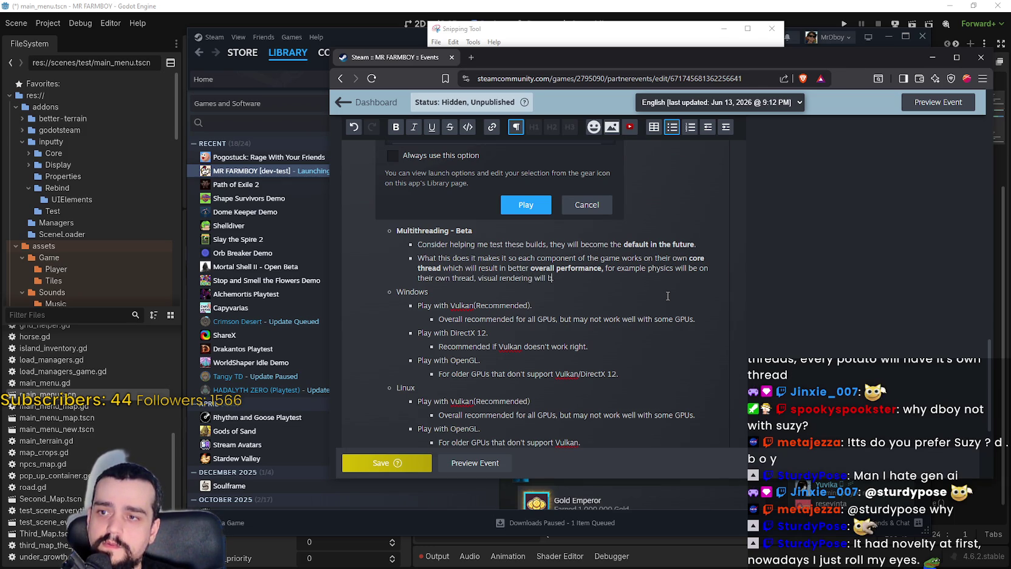
type("e on the")
type("ir own thr")
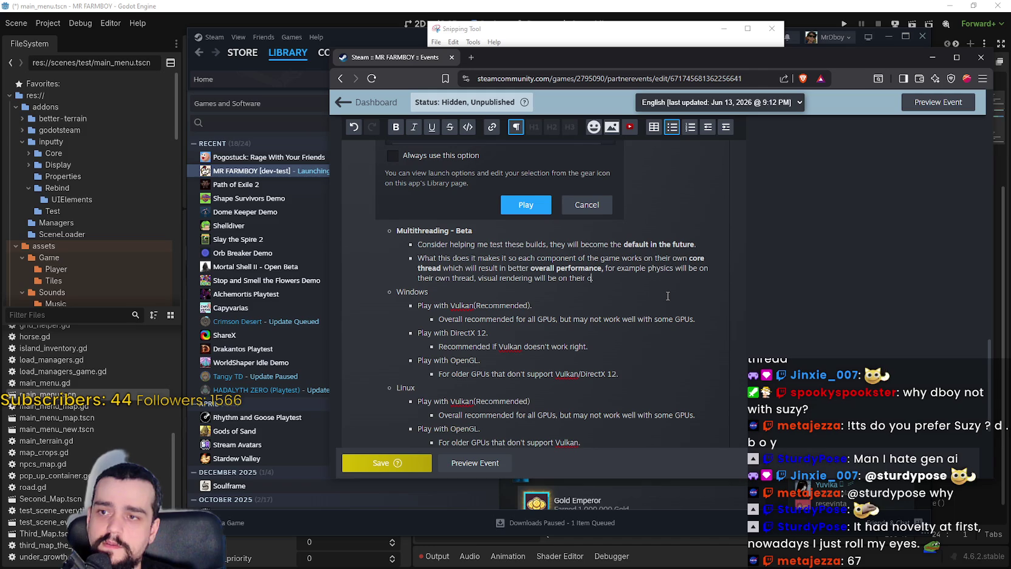
type("ead.")
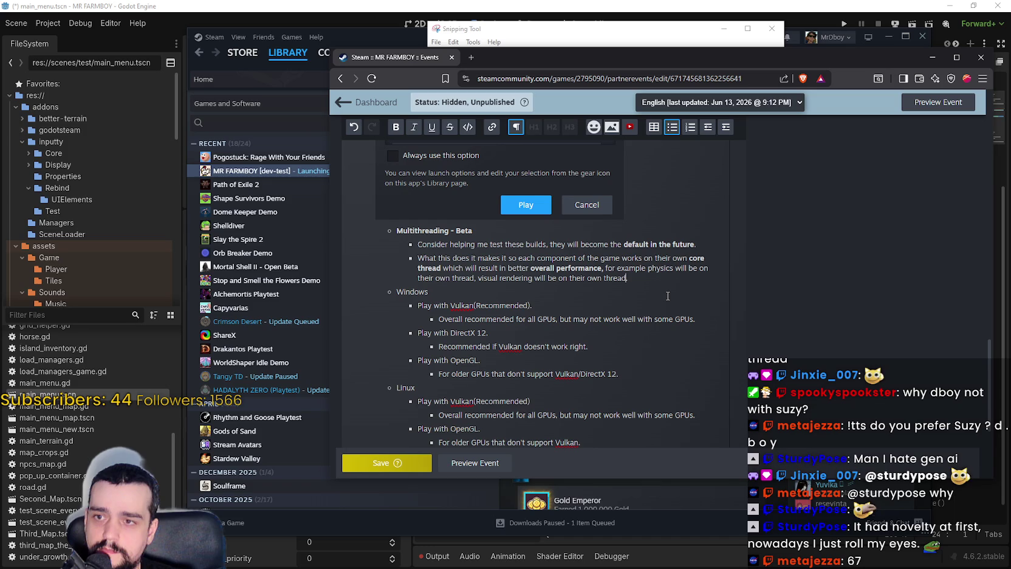
Change both 'thread' mentions to 'separated thread' and make each phrase bold
left_click(453, 278)
type("separat")
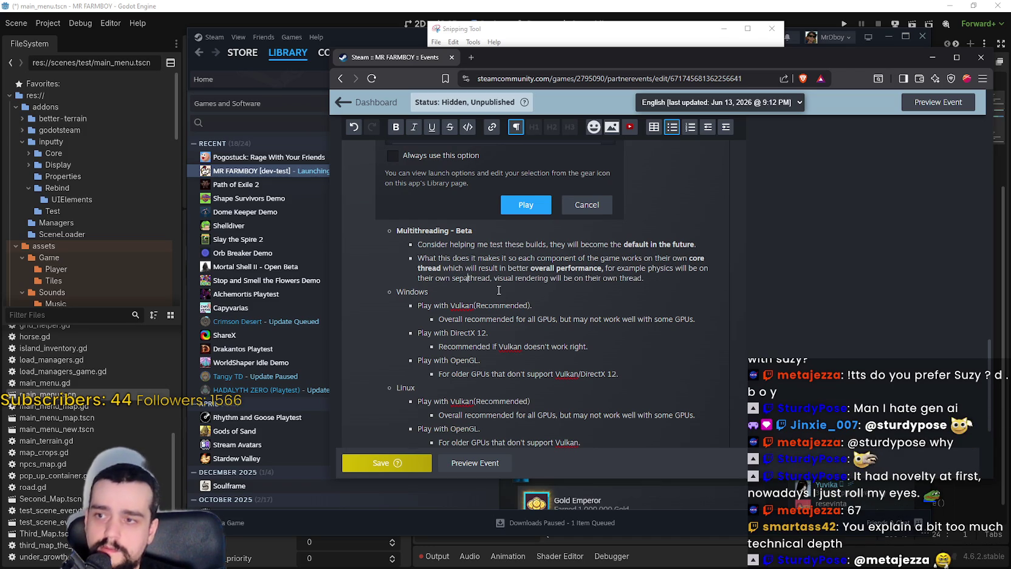
type("ed")
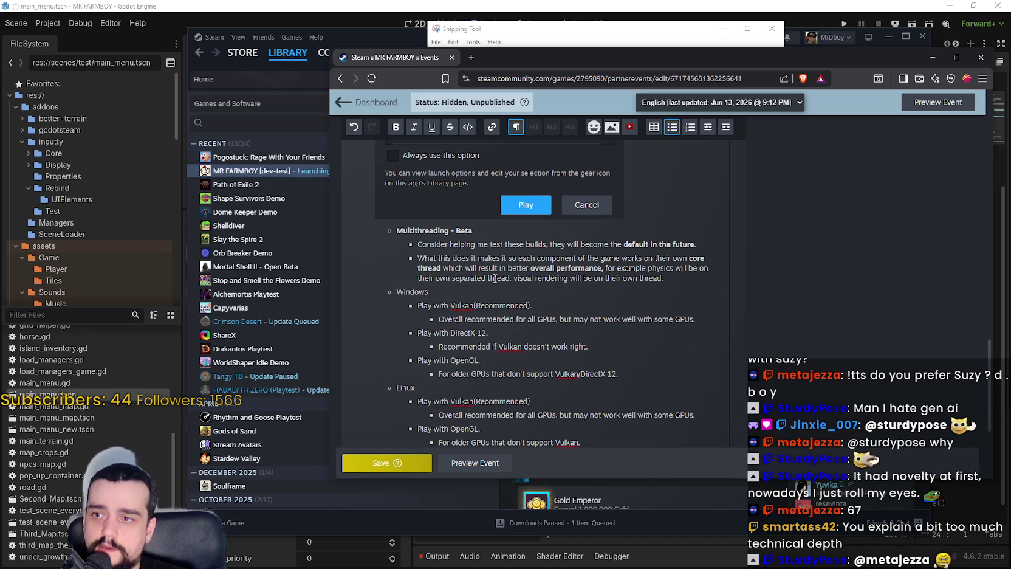
left_click_drag(509, 278, 452, 277)
left_click(396, 127)
left_click(614, 298)
double_click(646, 277)
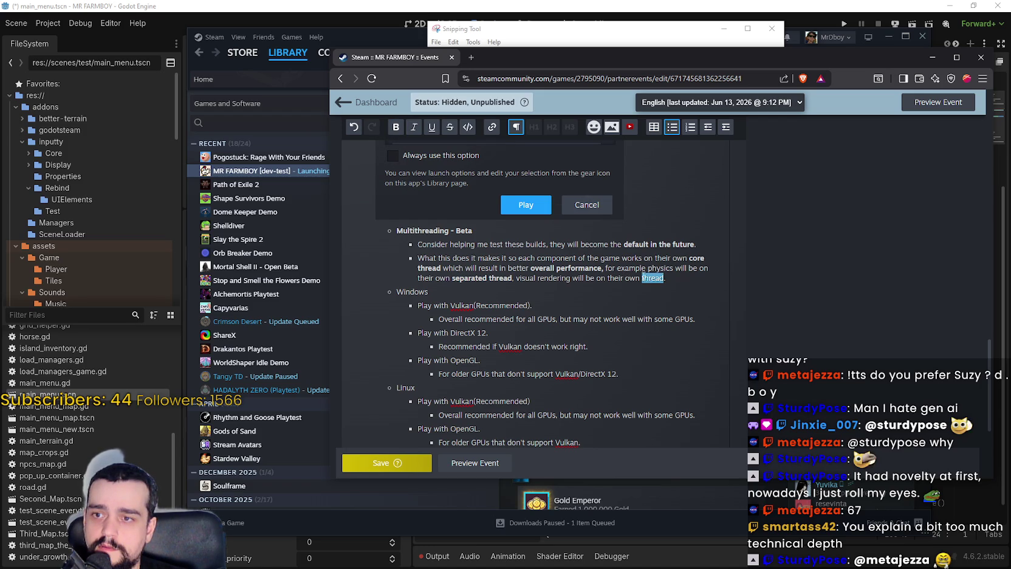
type("sepa")
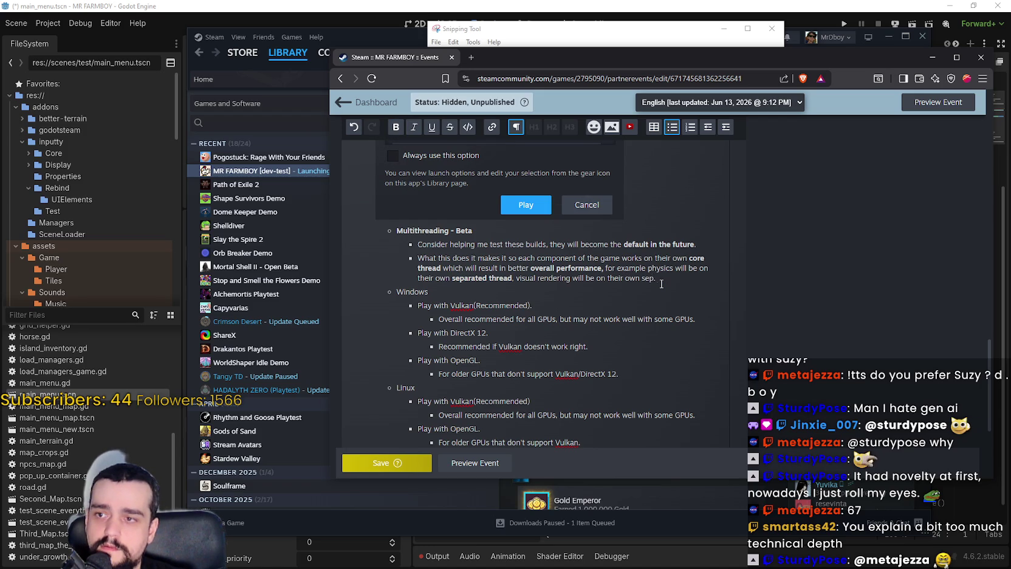
type("rated thread.")
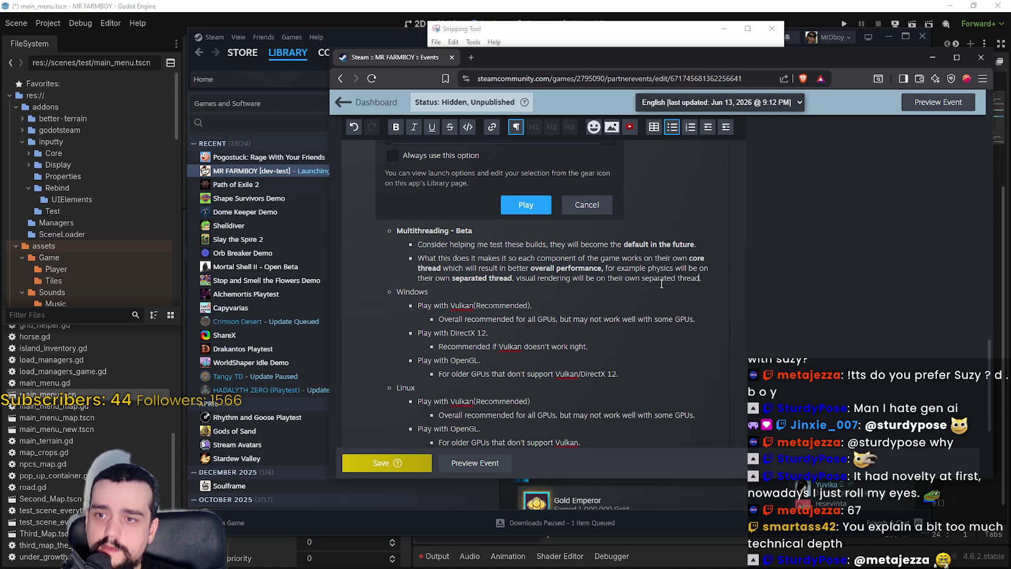
left_click_drag(703, 278, 642, 277)
left_click(395, 128)
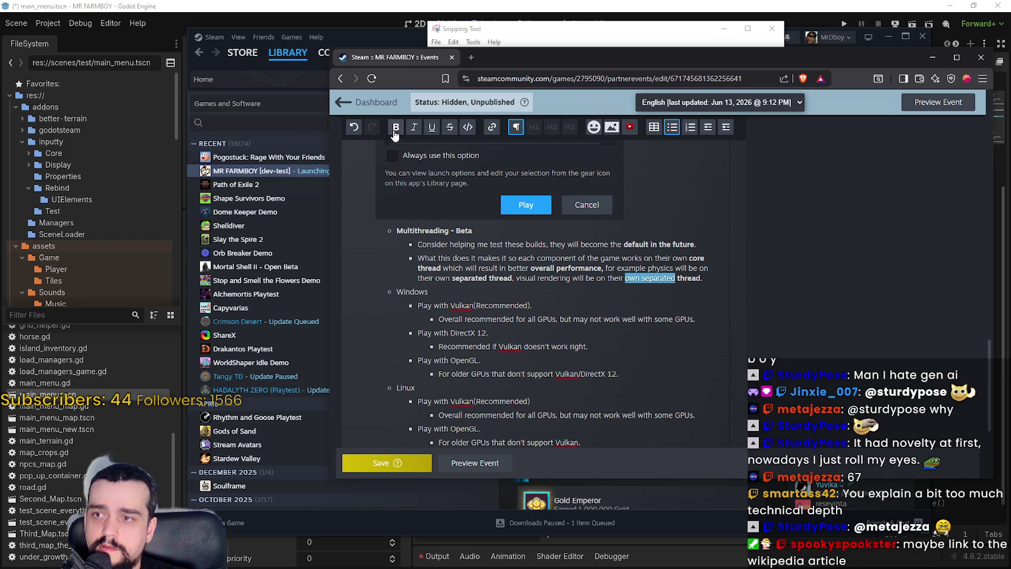
left_click(609, 278)
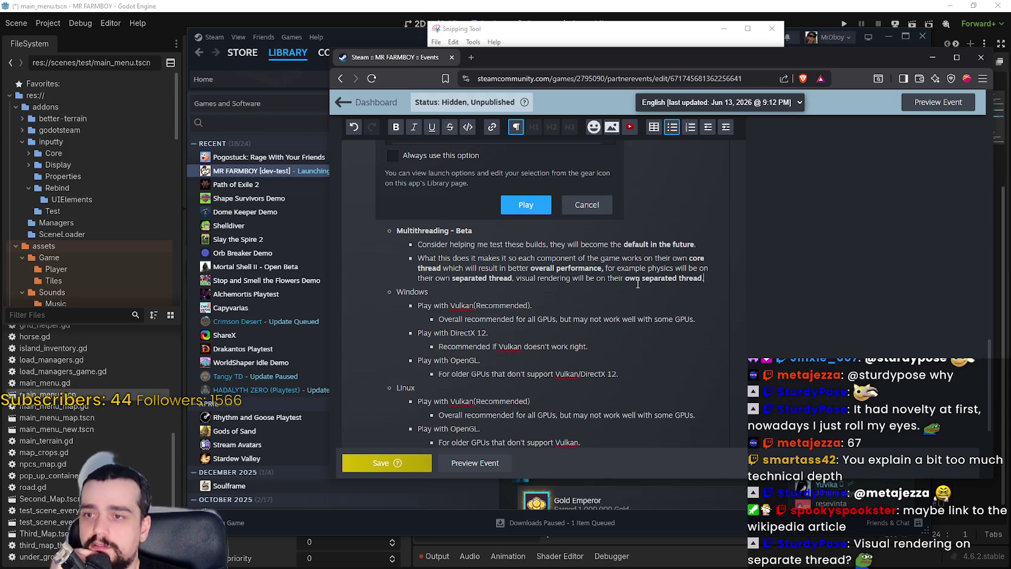
Select the whole 'What this does' bullet about physics and rendering threads
double_click(552, 277)
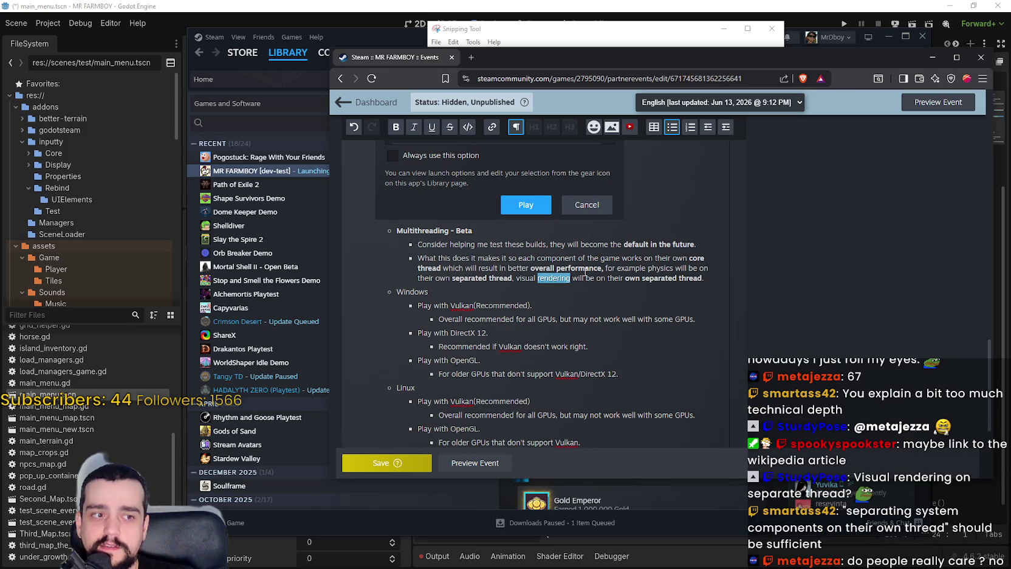
scroll(510, 267, "up", 1)
scroll(507, 268, "down", 1)
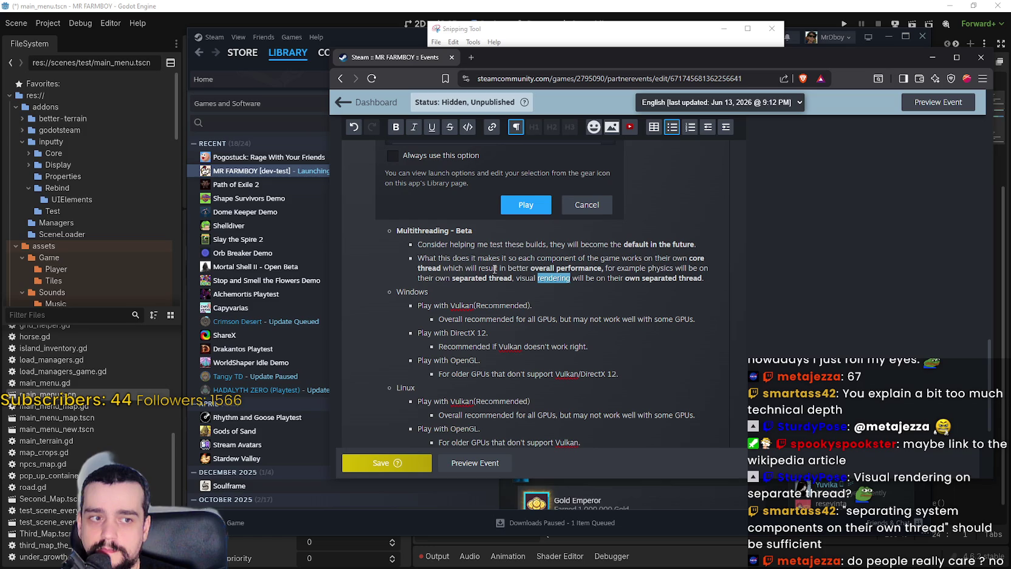
left_click(495, 268)
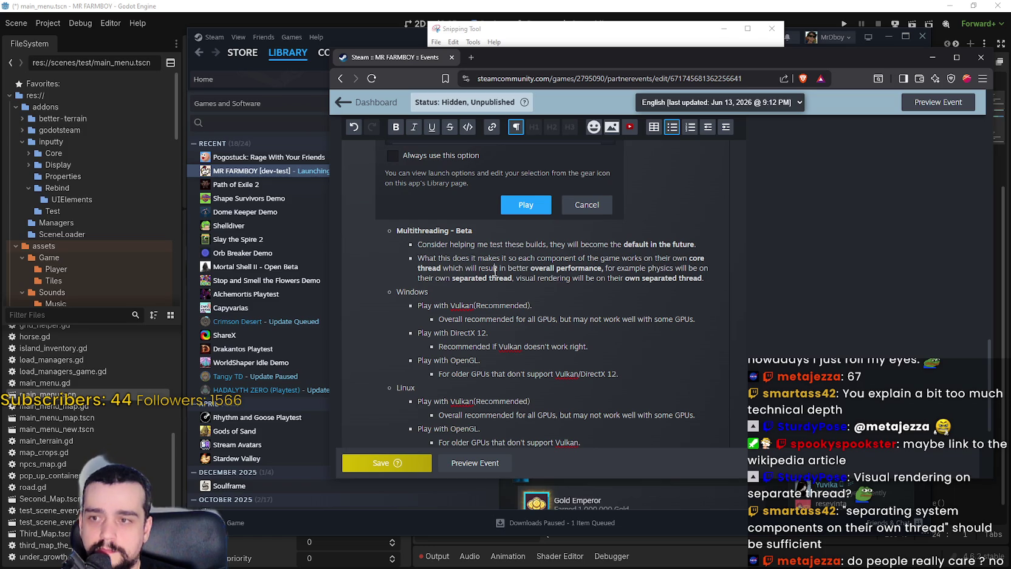
left_click(396, 292)
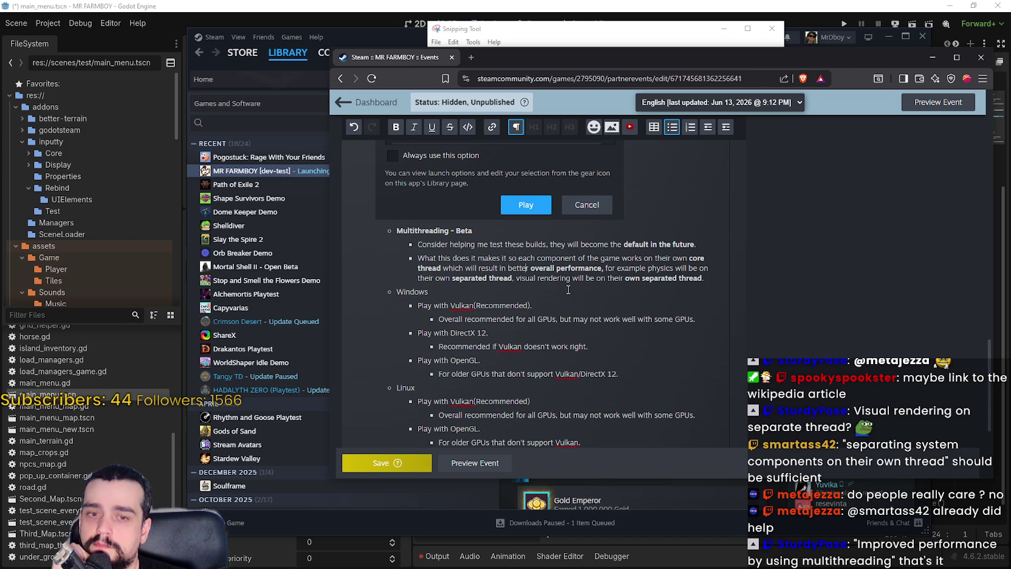
triple_click(688, 282)
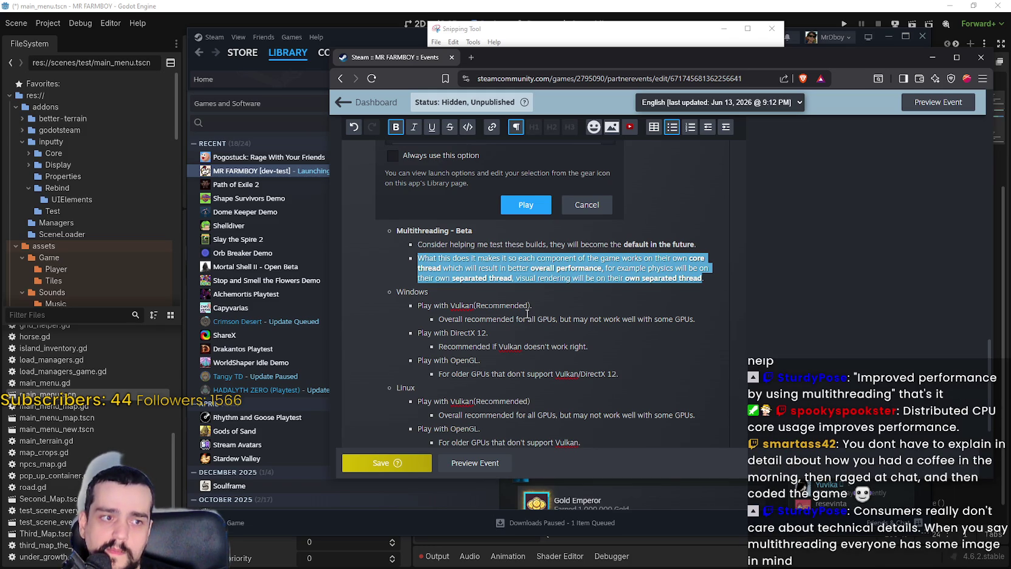
Replace the thread explanation with 'Distributed CPU core usage improves performance.'
key("BackSpace")
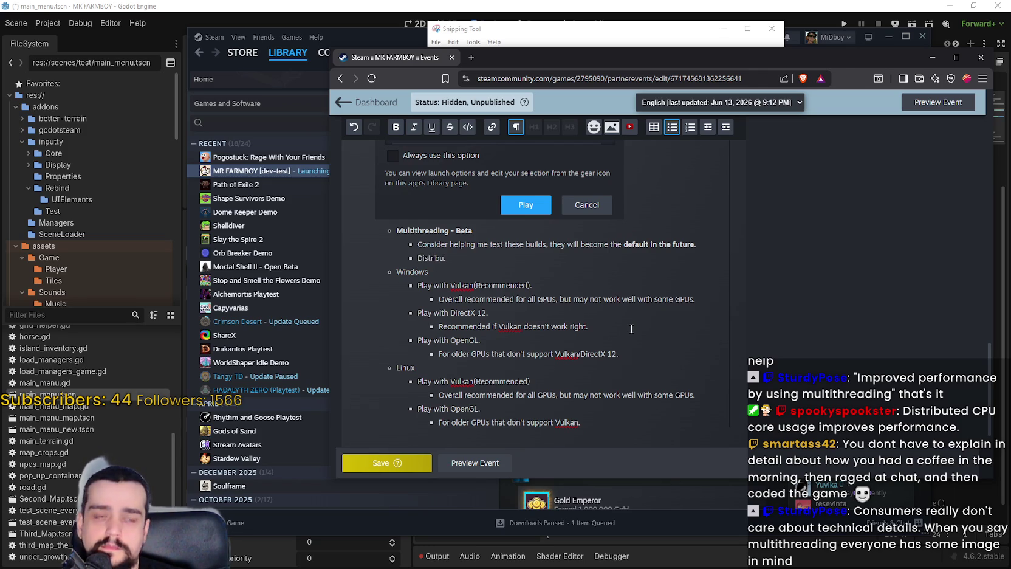
type("U ")
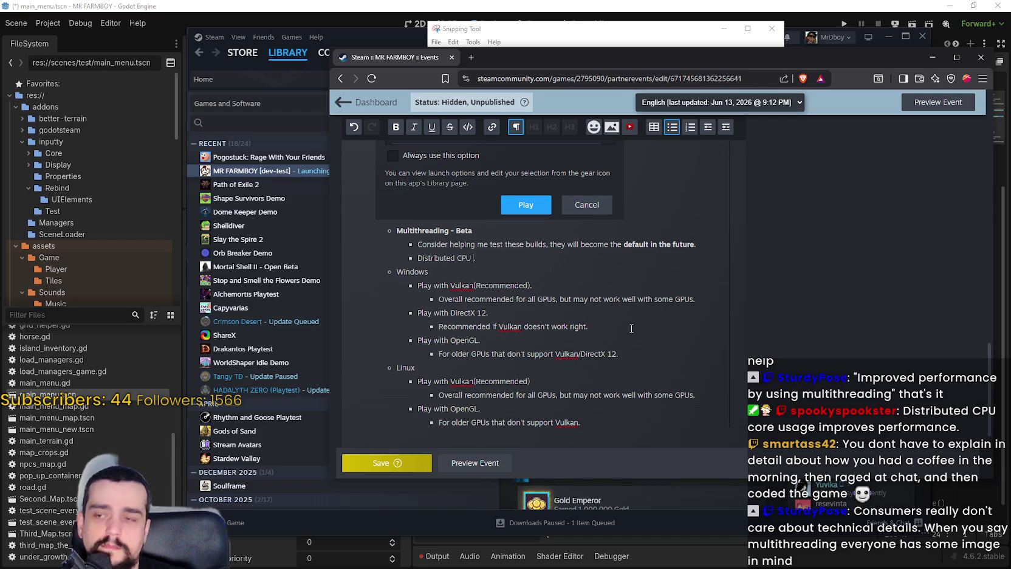
type("core usa")
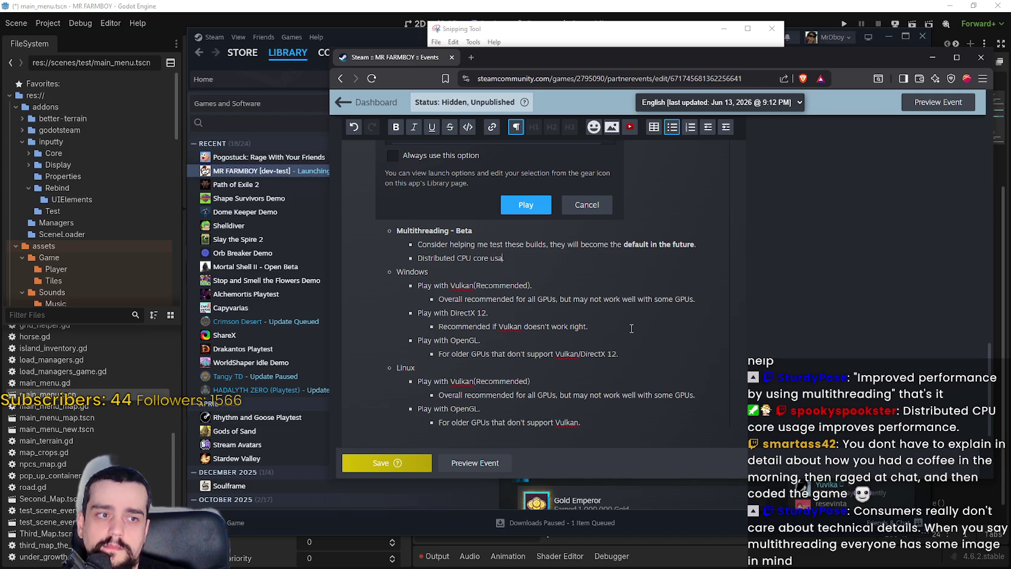
type("ge improve")
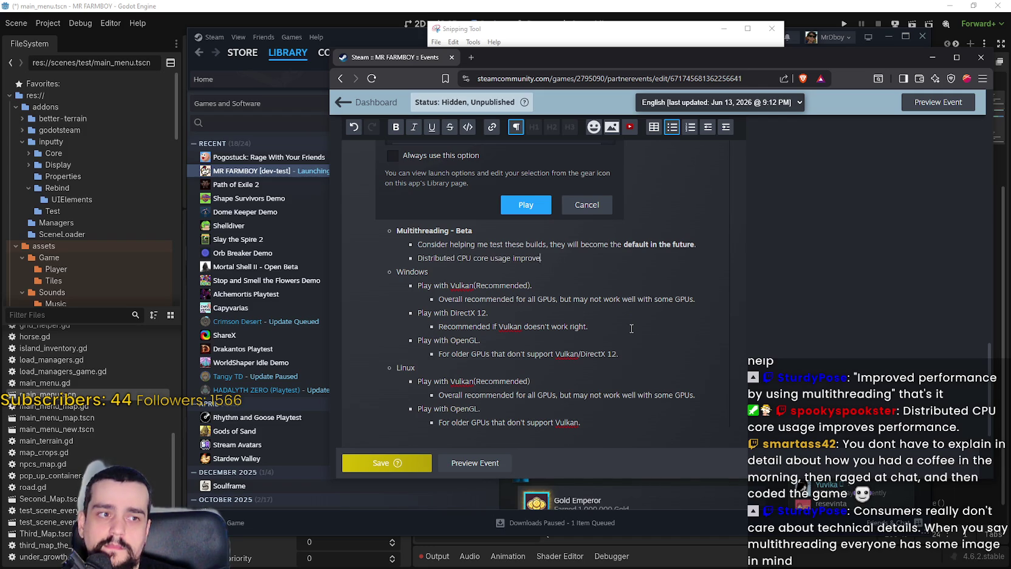
type("s performance.")
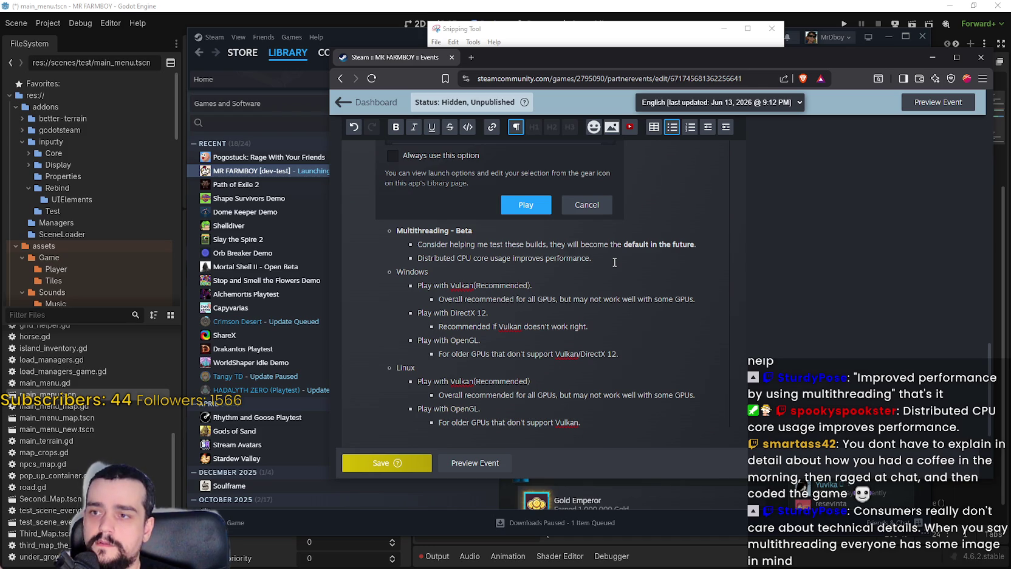
scroll(614, 262, "down", 1)
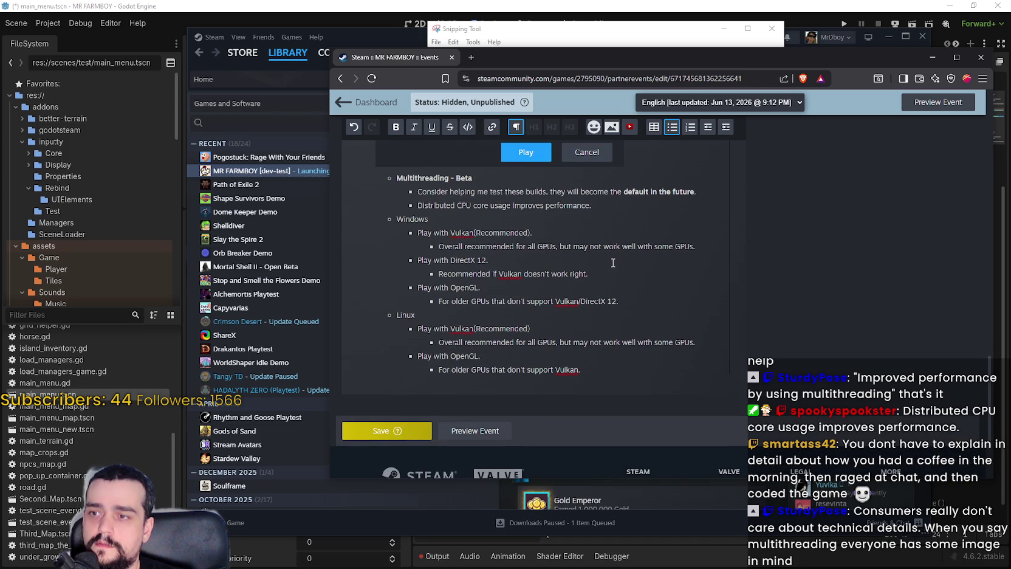
Save the event post, then look over the first Multithreading - Beta bullet's text
left_click(396, 430)
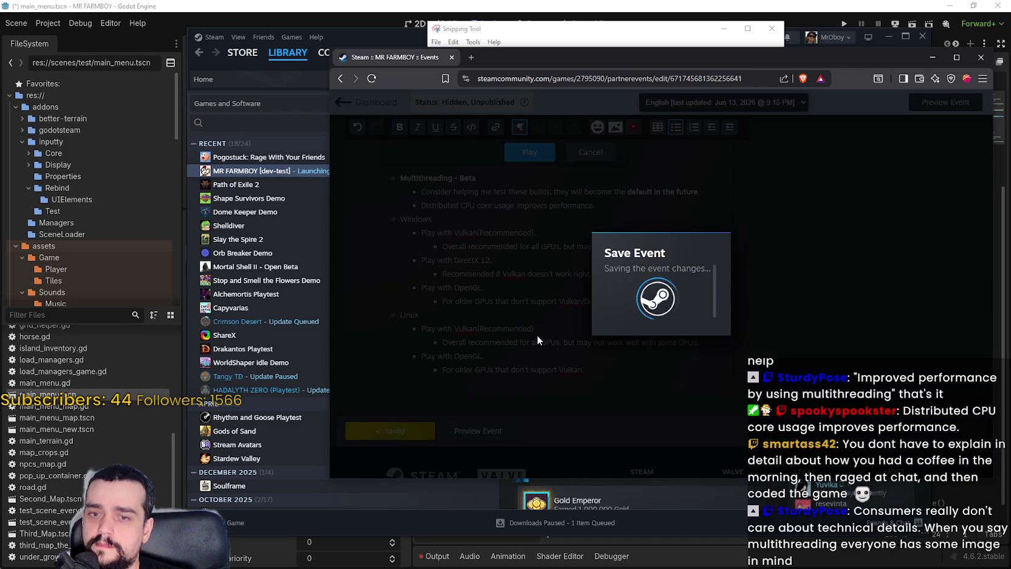
scroll(526, 322, "down", 4)
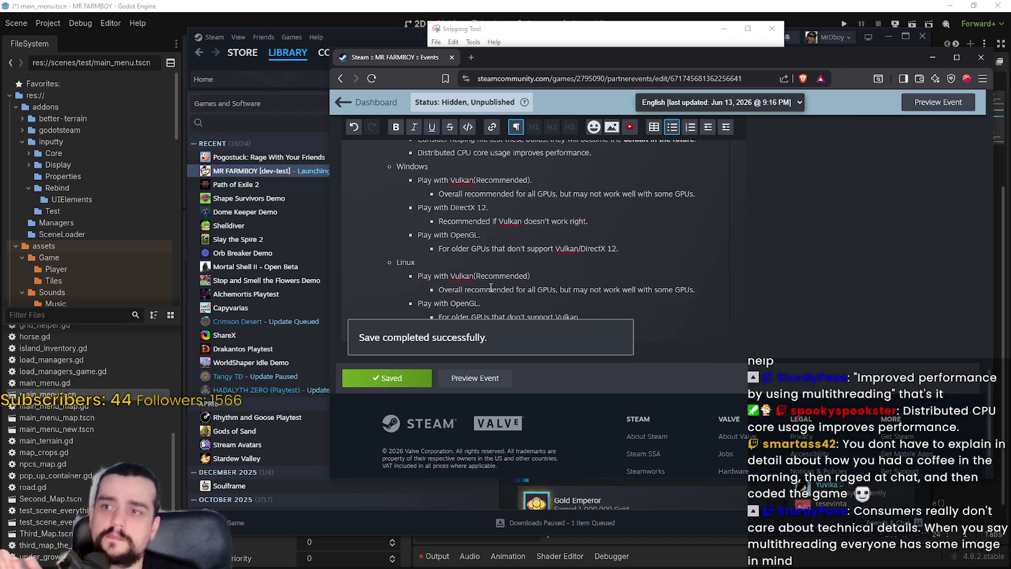
scroll(462, 243, "up", 1)
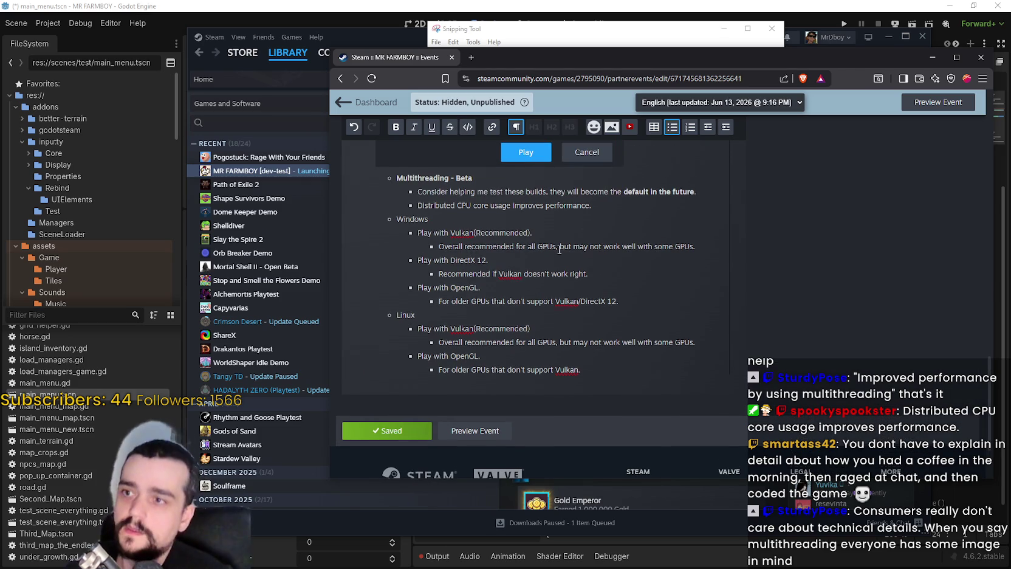
double_click(435, 192)
mouse_move(435, 191)
left_mouse_down()
mouse_move(401, 178)
mouse_move(693, 192)
mouse_move(477, 191)
left_mouse_up()
left_click(419, 205)
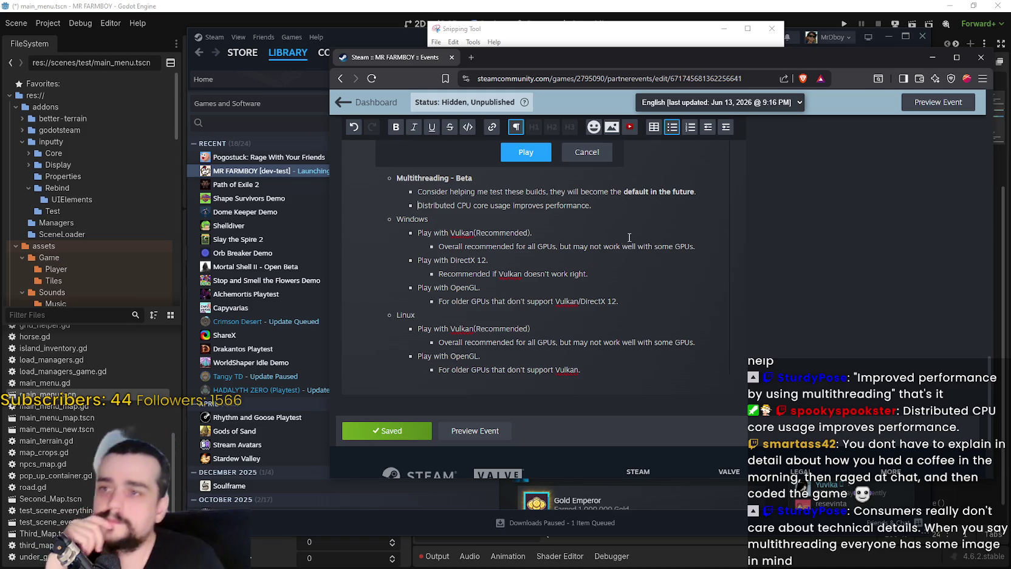
scroll(619, 265, "up", 2)
scroll(619, 265, "up", 2)
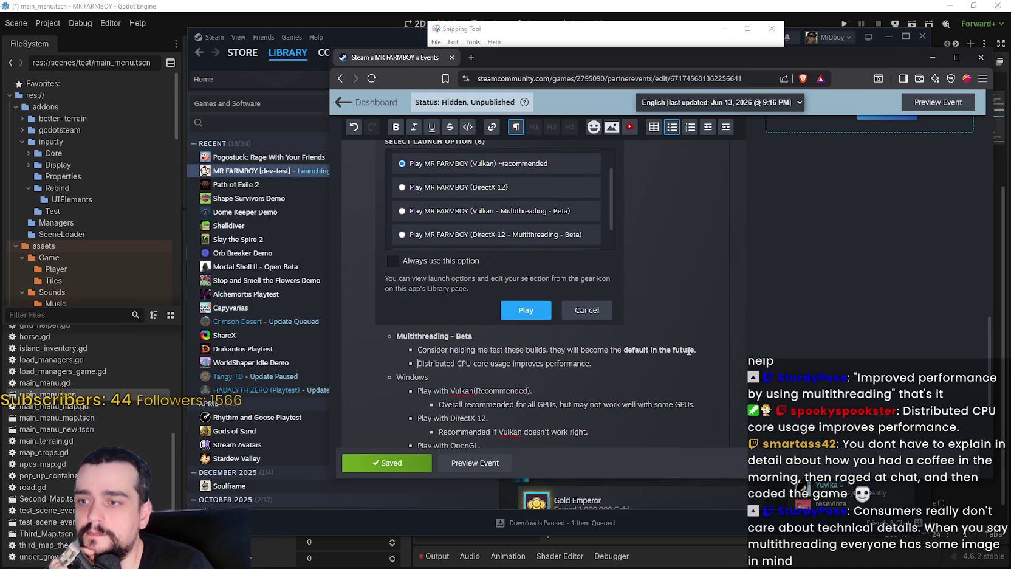
scroll(689, 351, "up", 4)
scroll(689, 351, "down", 7)
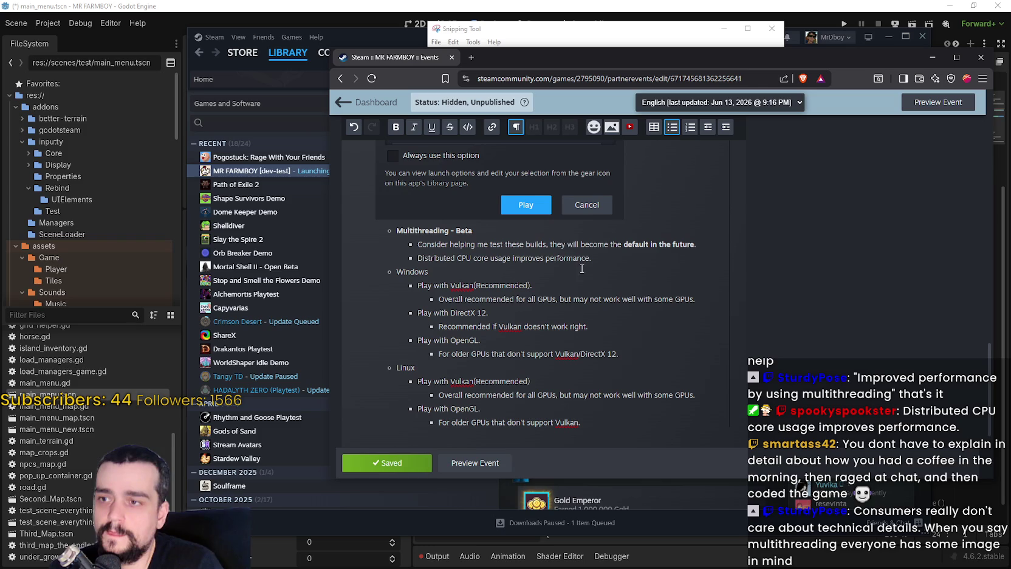
Make the whole 'Consider helping…' test-builds bullet bold
triple_click(435, 239)
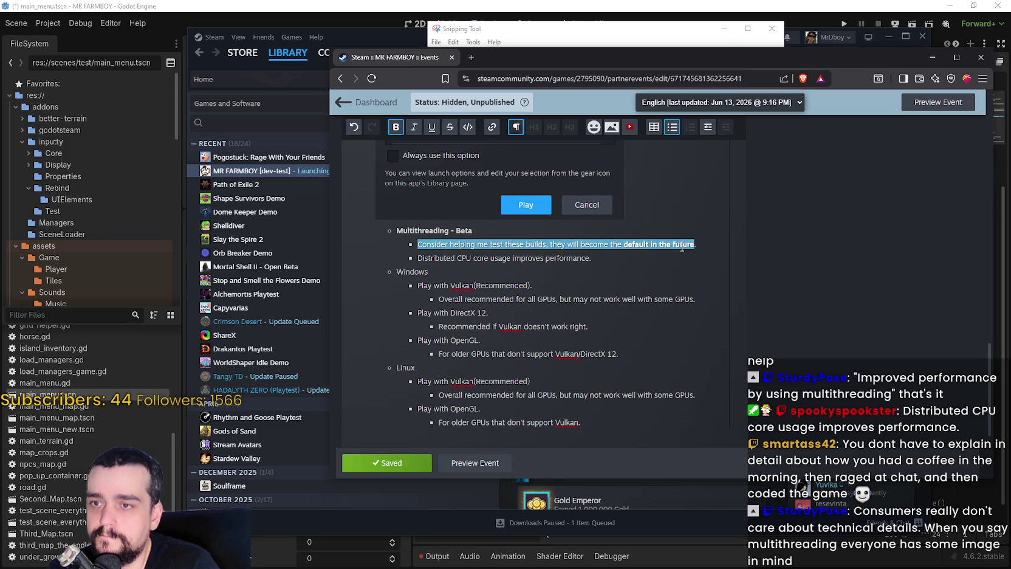
left_click(395, 128)
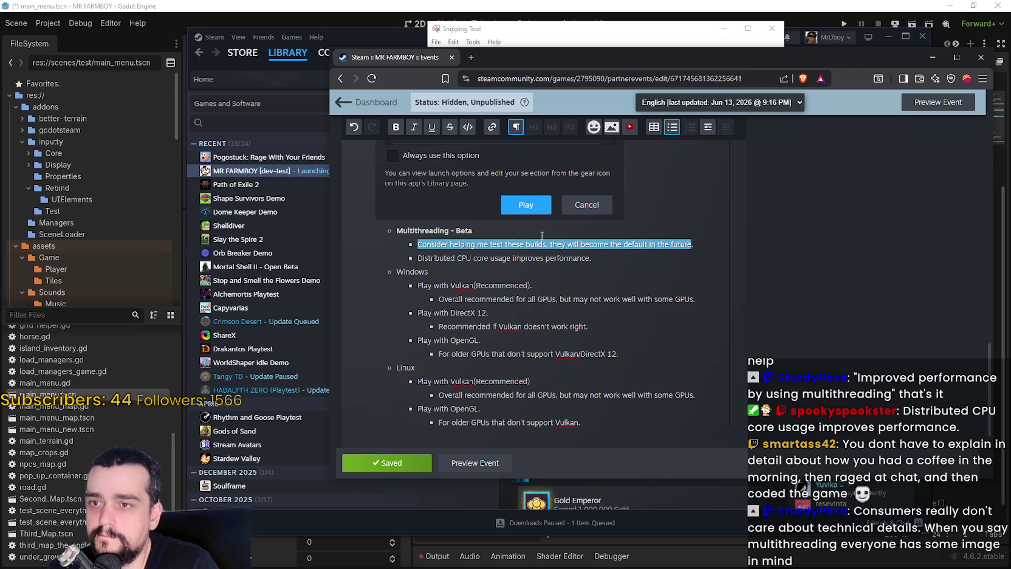
left_click(394, 129)
left_click(621, 273)
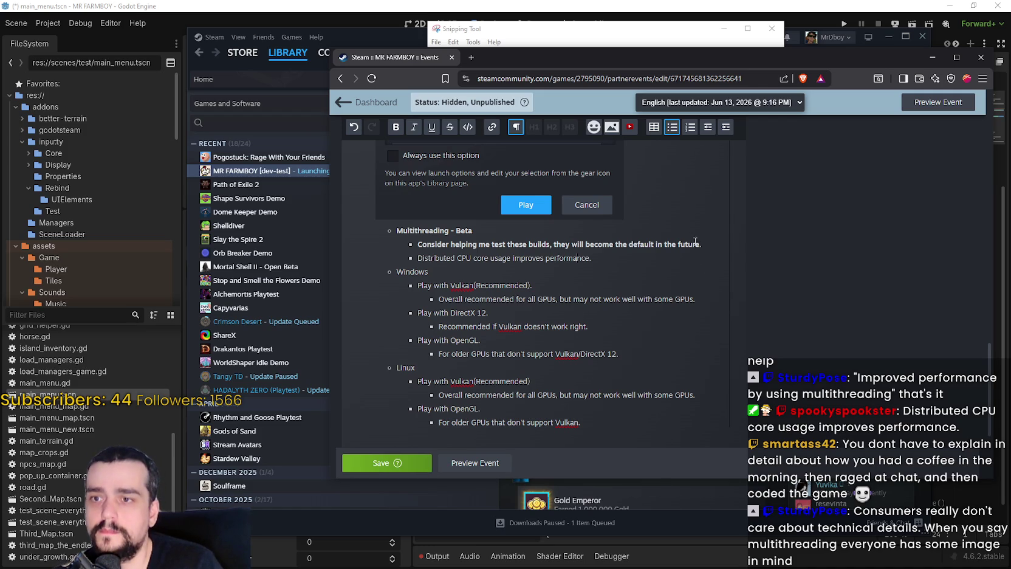
Add a non-bold bullet: 'Please let me know about your experience with them in the forums or discord!'
left_click(696, 243)
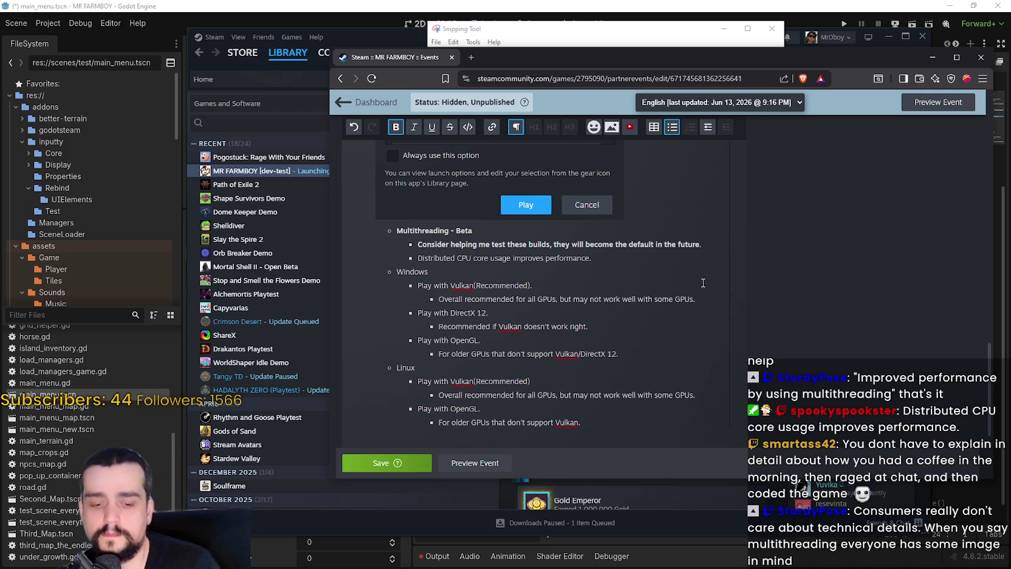
left_click(702, 244)
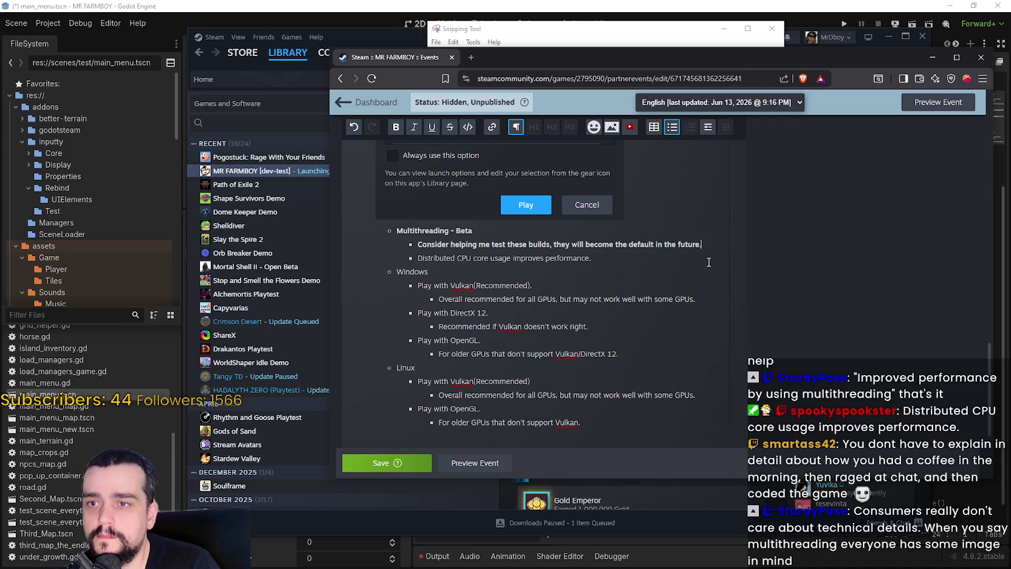
key("Return")
type("Pleas")
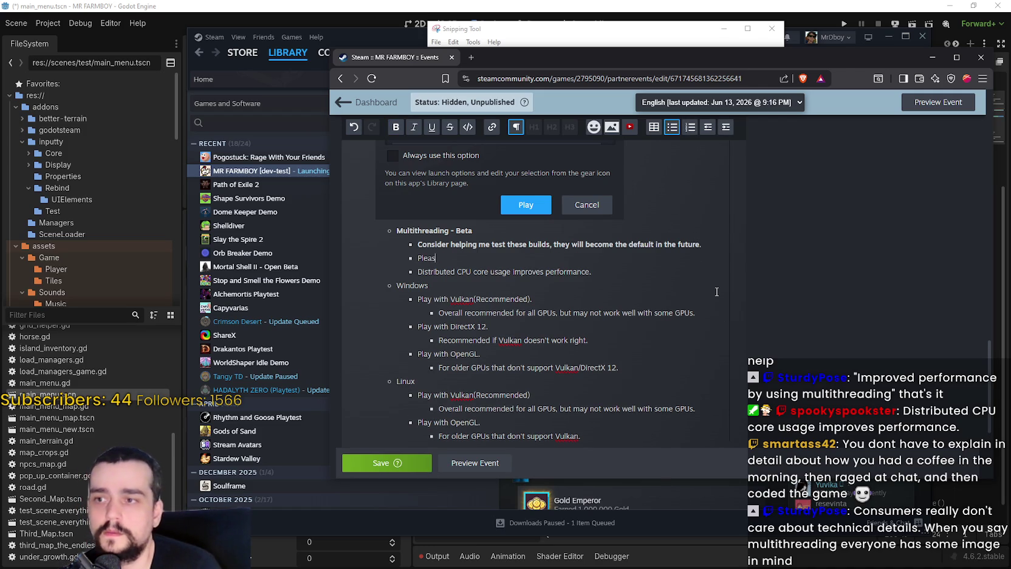
type("e let me know ab")
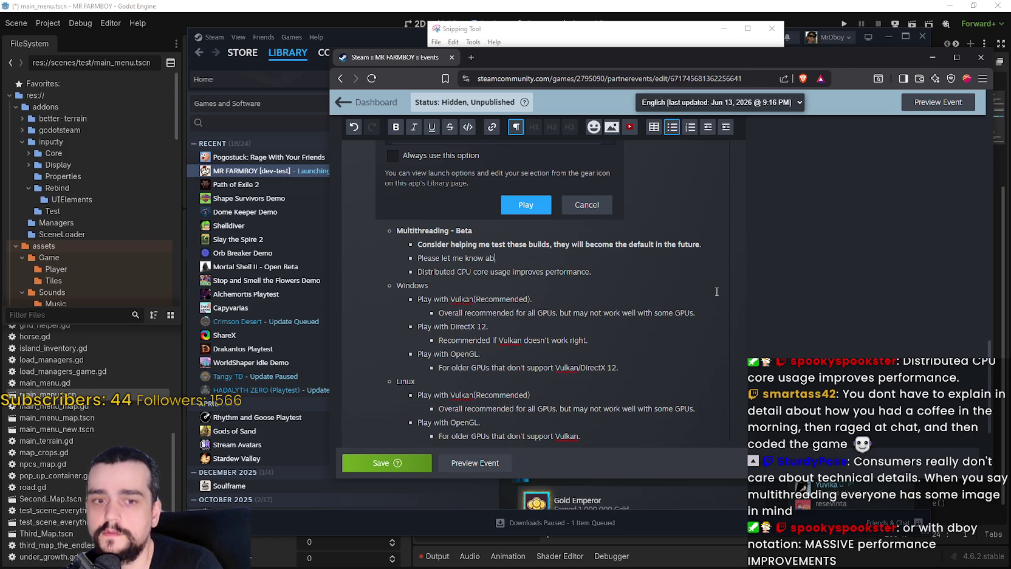
type("out your experince ")
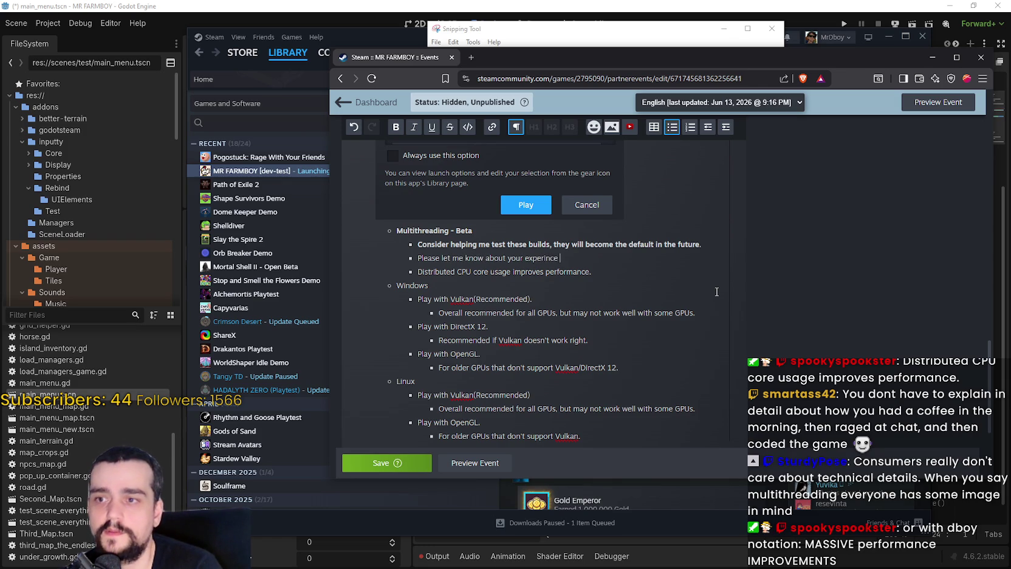
type("with them")
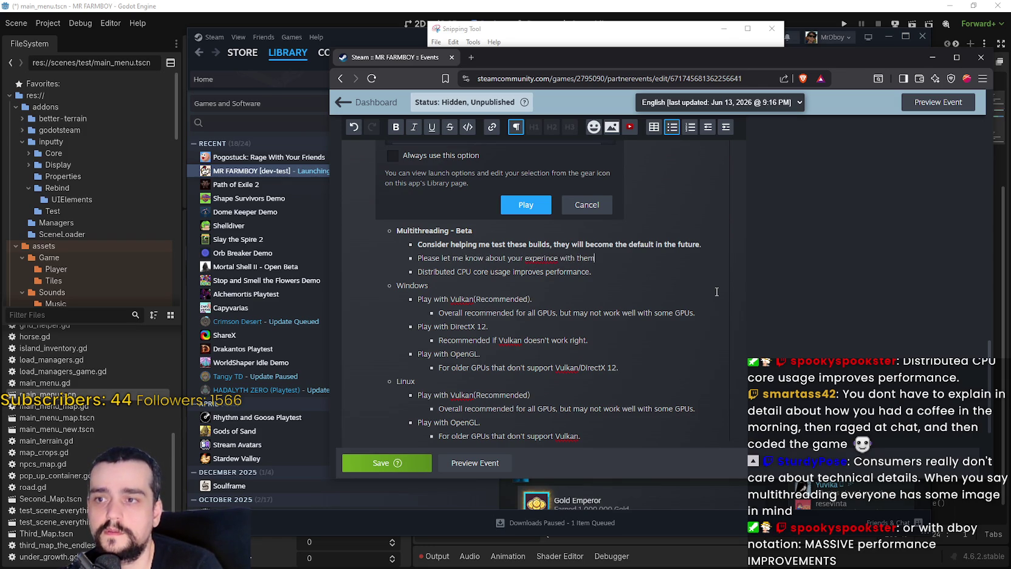
type(" in the ")
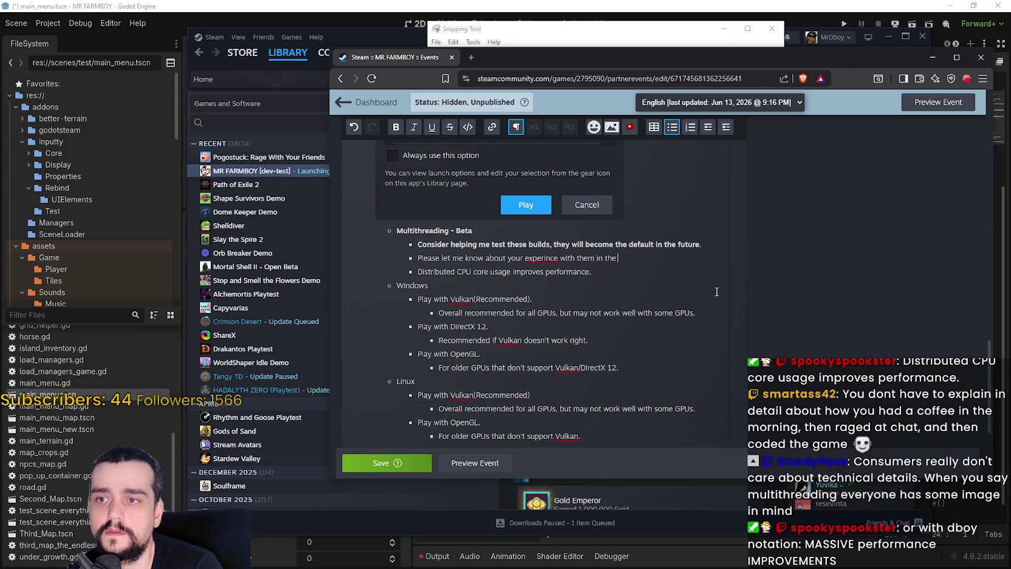
type("sorums")
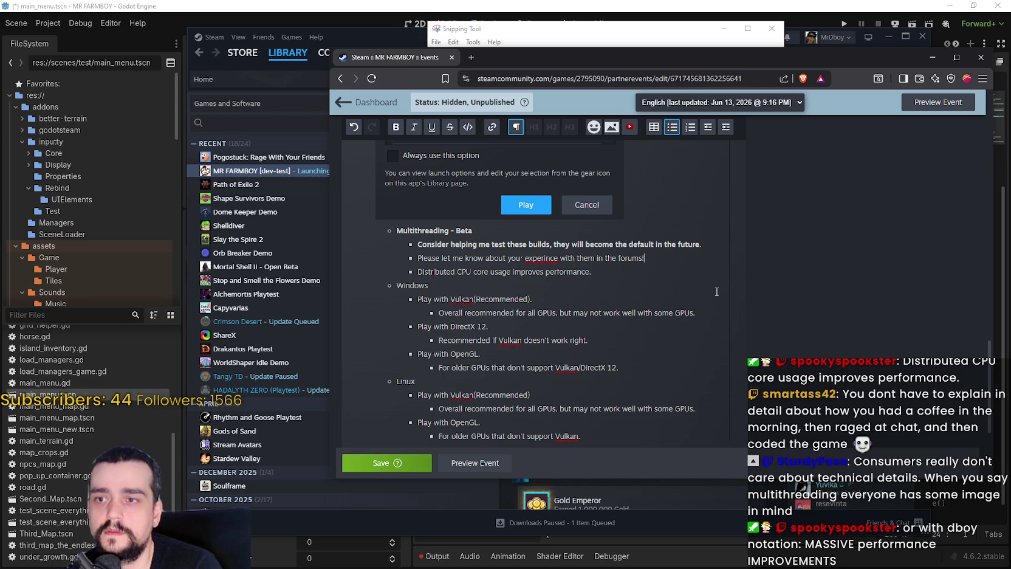
type("!")
right_click(534, 257)
left_click(550, 267)
left_click(506, 258)
left_click(648, 259)
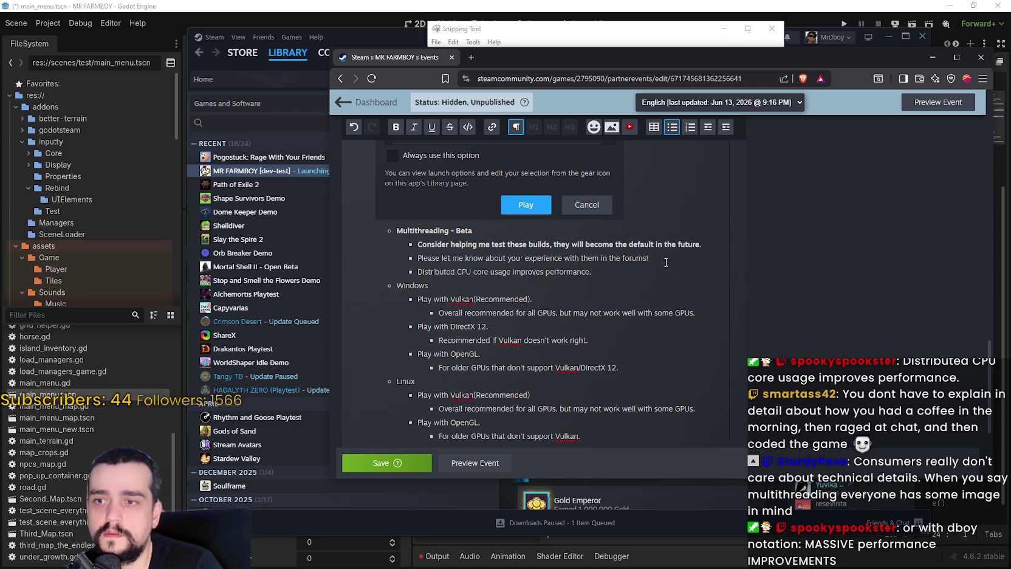
type("or discord")
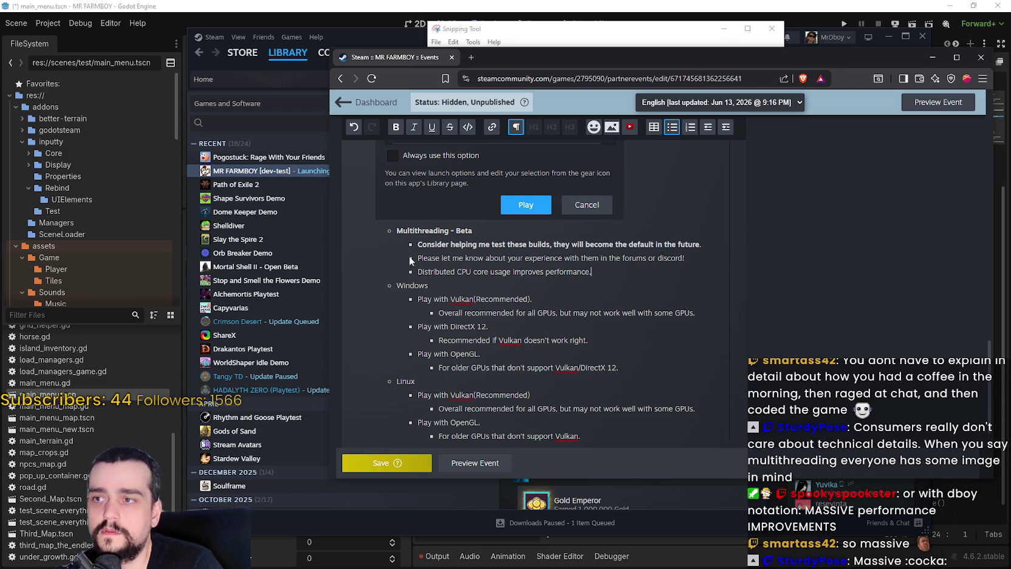
Bold the 'Please let me know…' feedback bullet and save the event post
left_click_drag(418, 258, 685, 257)
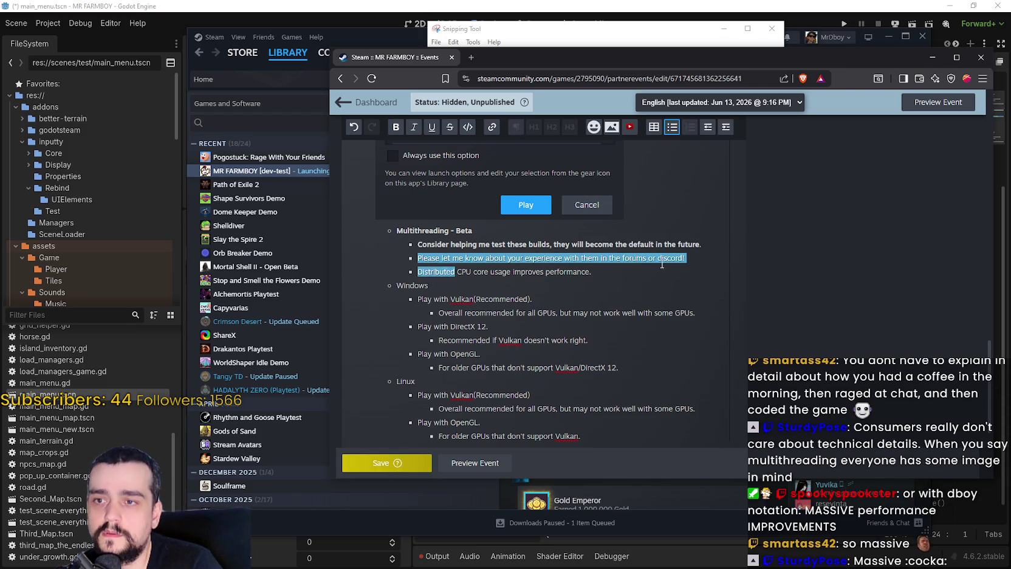
left_click(388, 138)
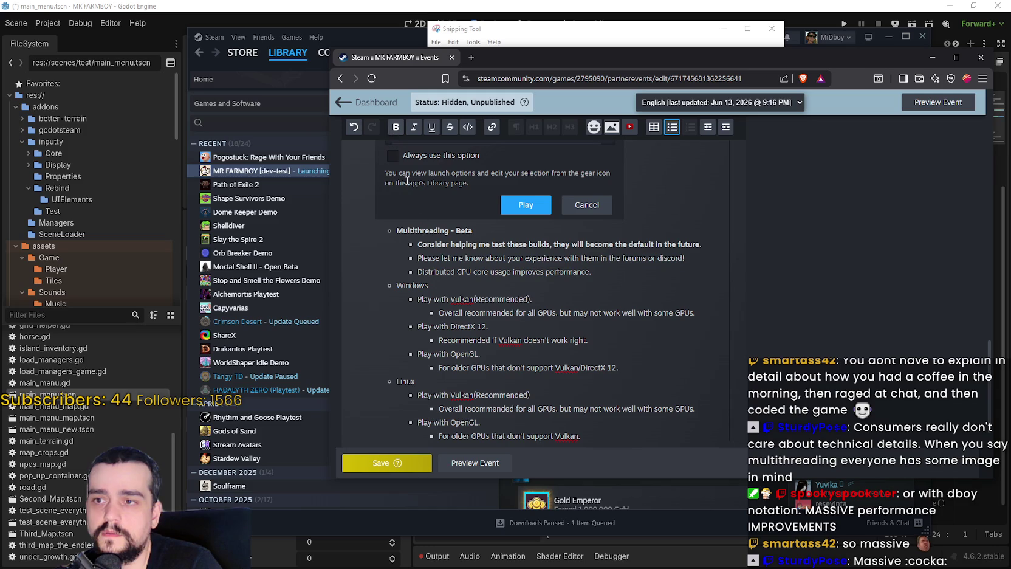
left_click_drag(417, 258, 697, 259)
left_click(396, 127)
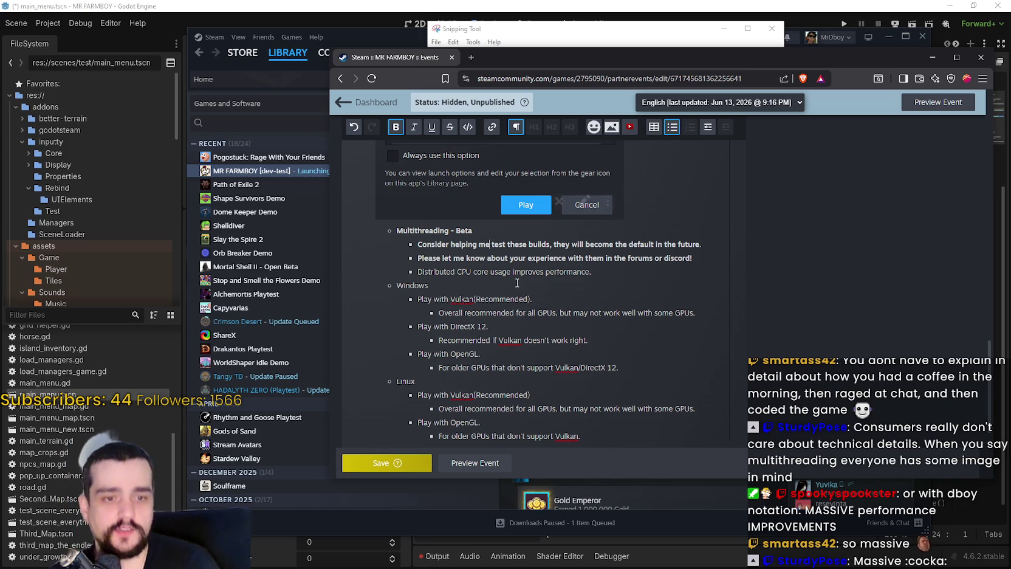
left_click(385, 472)
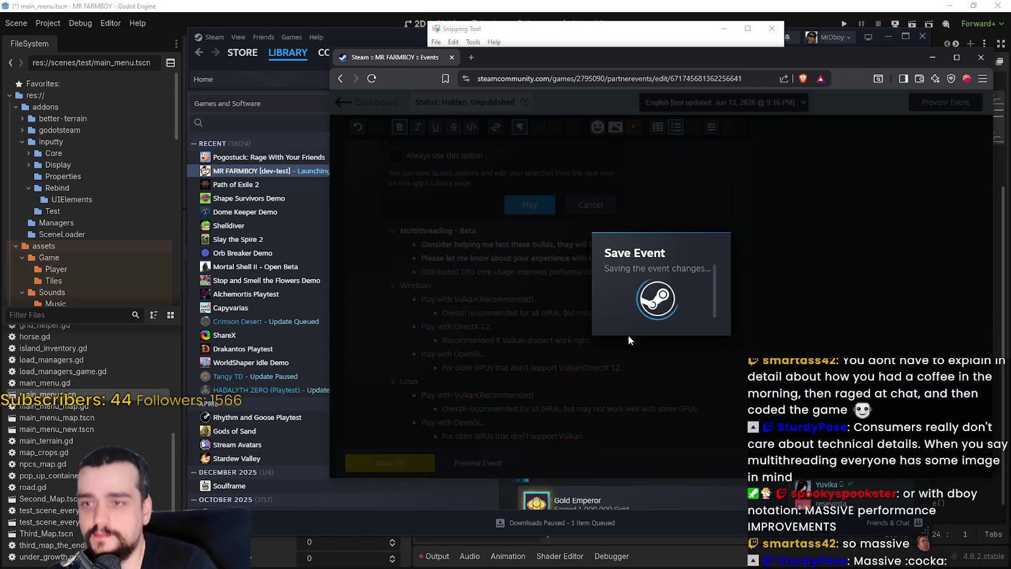
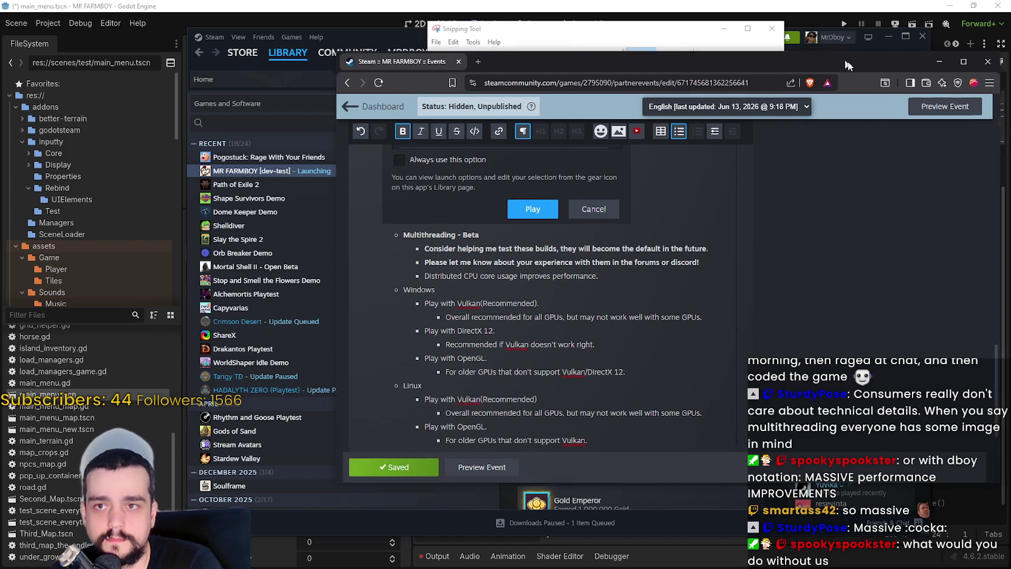
Close the launch-options snip in Snipping Tool without saving it
left_click(457, 78)
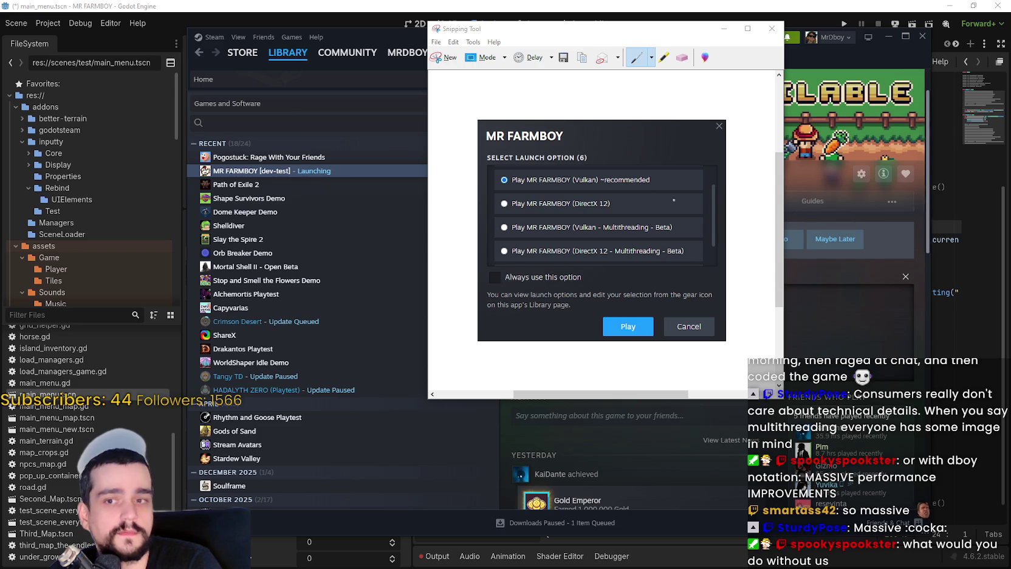
left_click(772, 28)
left_click(649, 220)
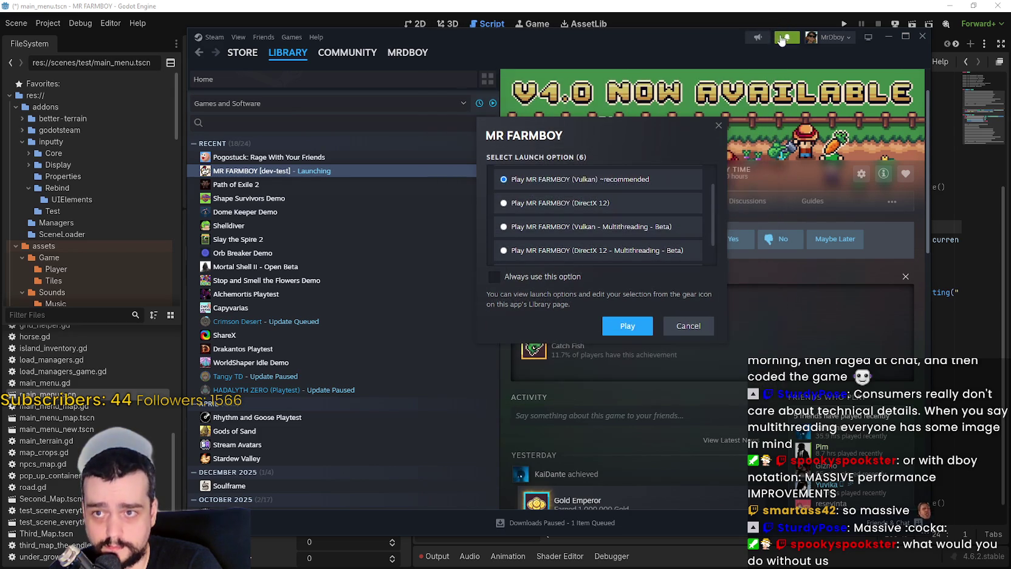
Cancel launching MR FARMBOY and open the background-music discussion notification
left_click(689, 326)
left_click(788, 38)
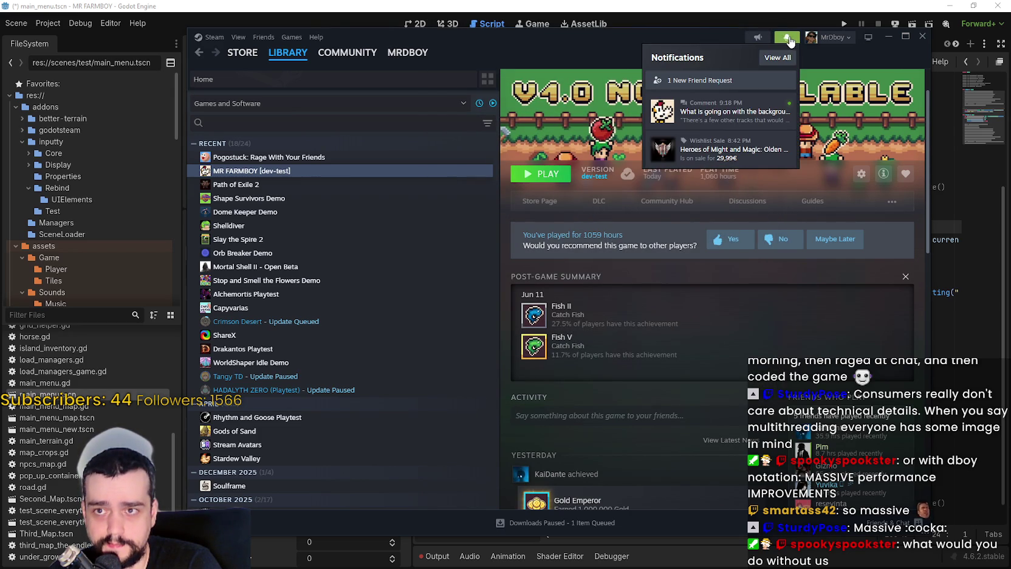
left_click(743, 121)
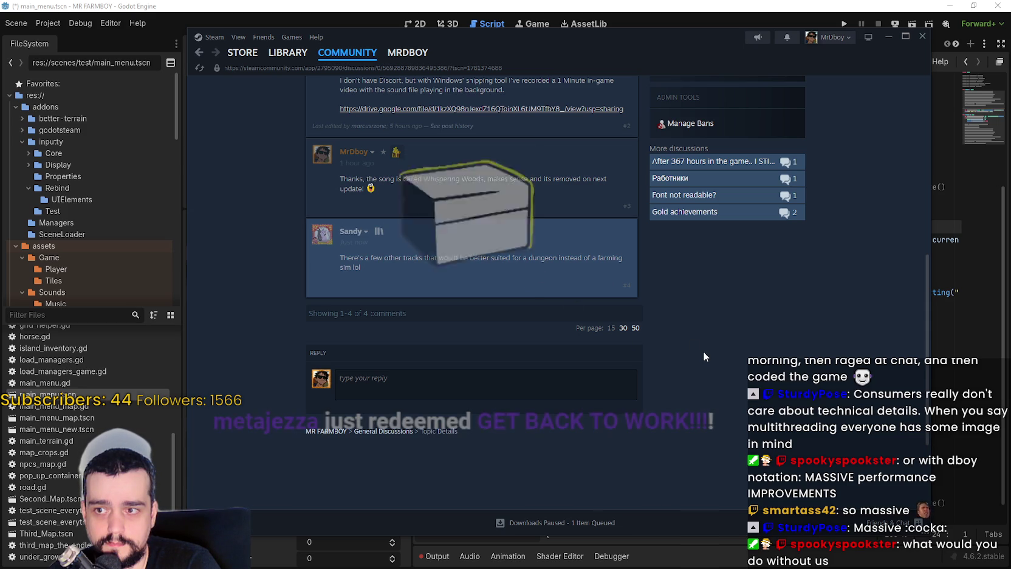
Read through the background-music thread, including the newest reply
scroll(704, 352, "up", 3)
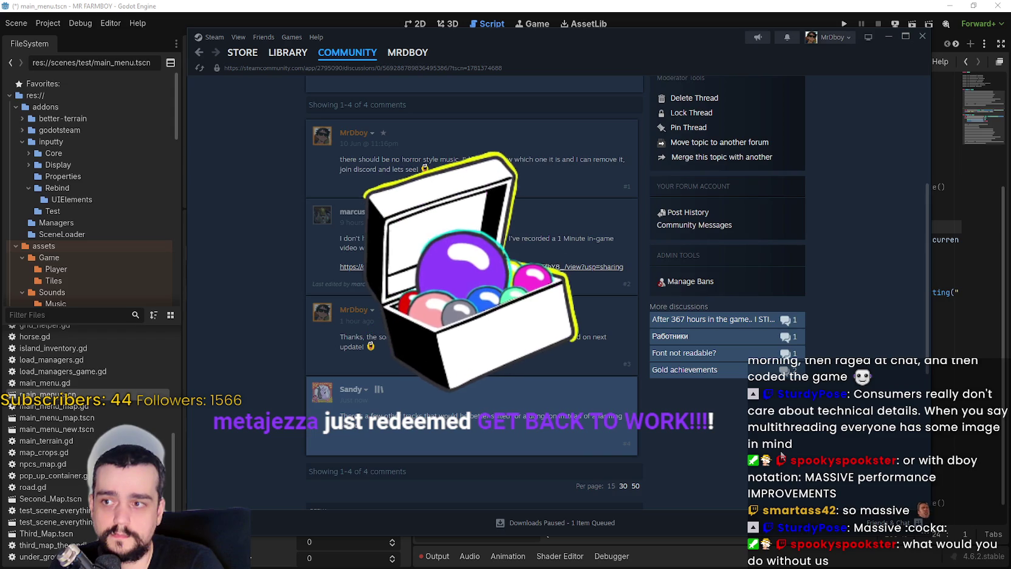
scroll(411, 270, "down", 3)
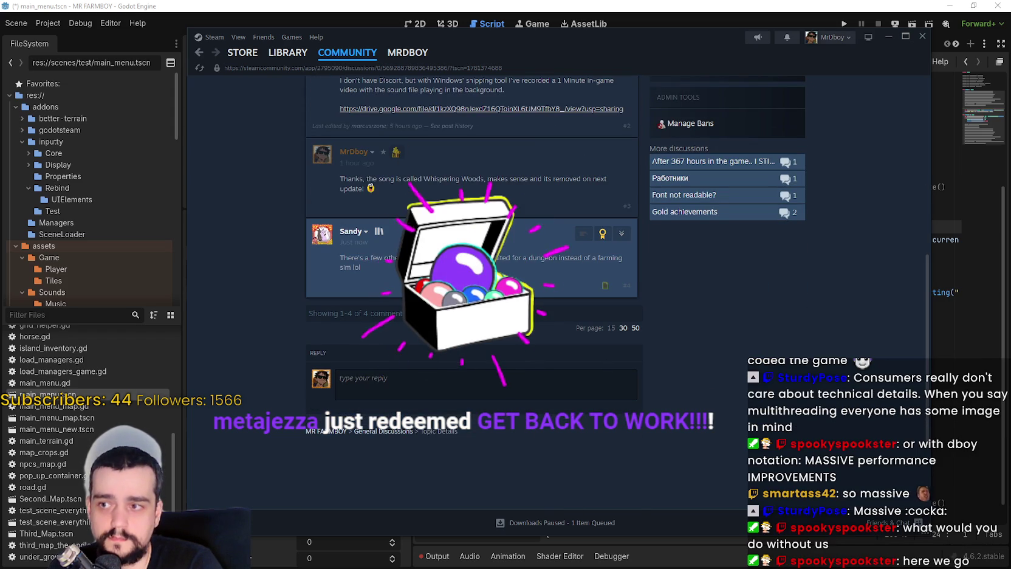
scroll(472, 273, "up", 6)
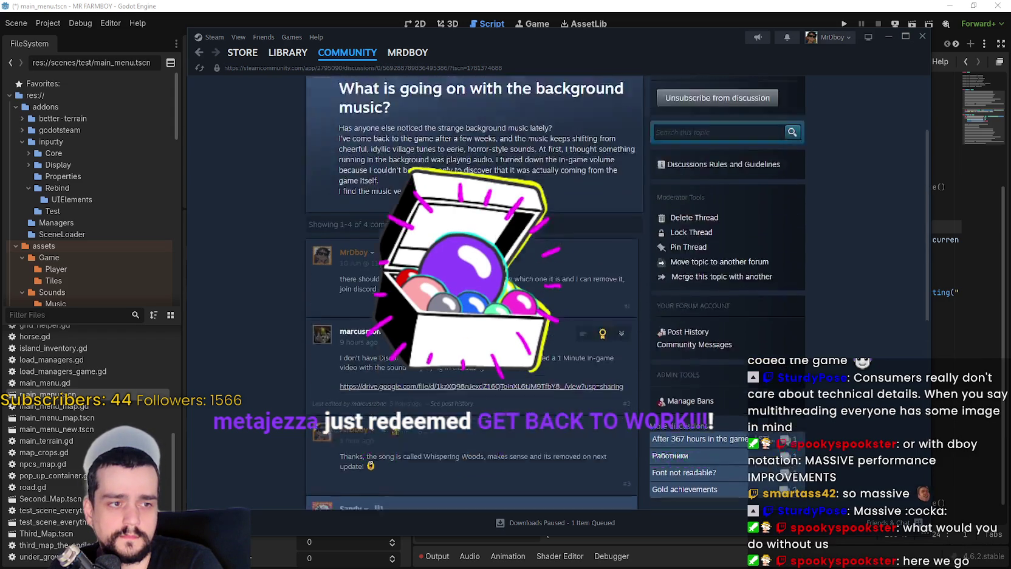
scroll(472, 273, "down", 4)
scroll(437, 256, "down", 3)
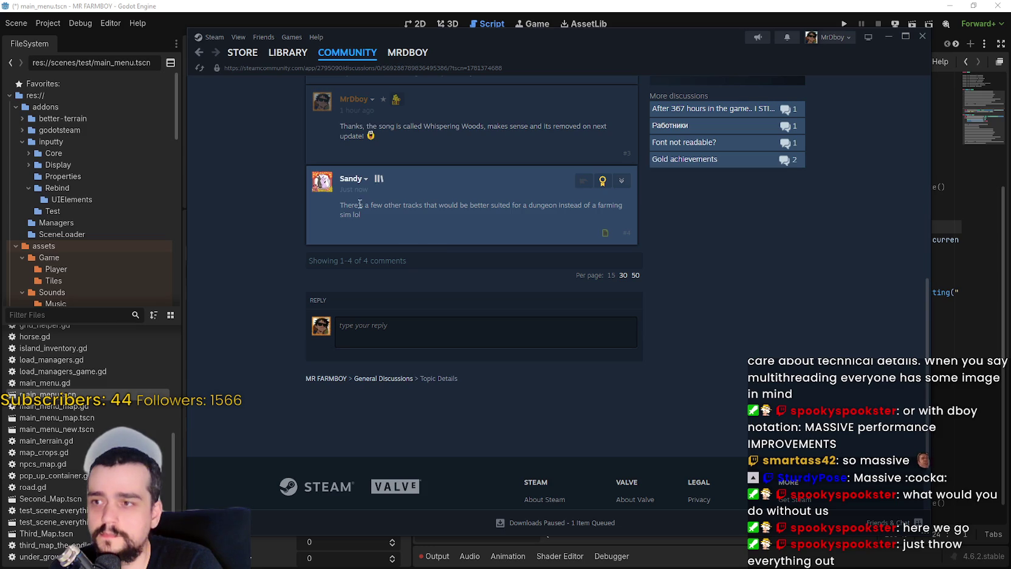
left_click_drag(351, 204, 360, 230)
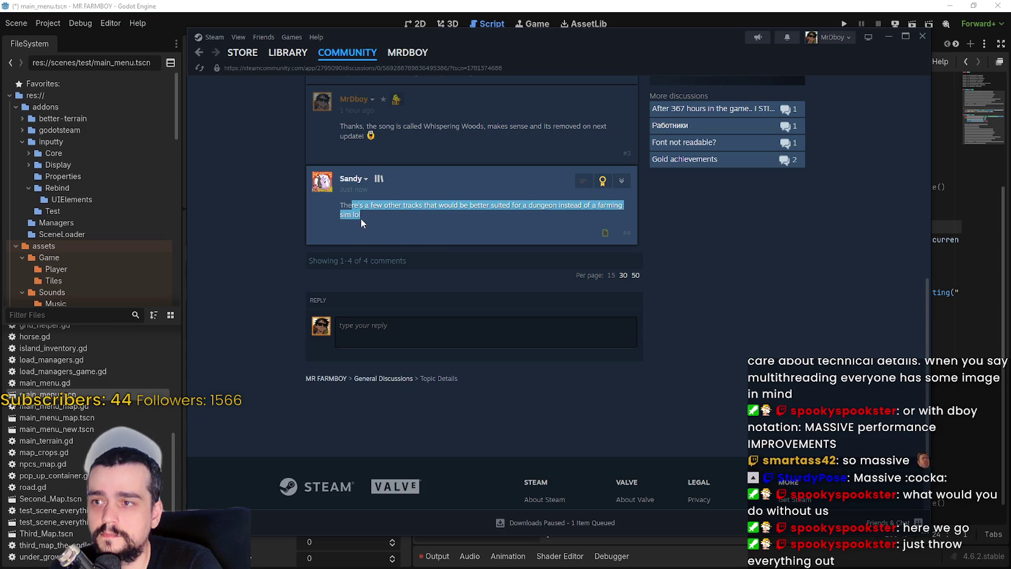
left_click(312, 190)
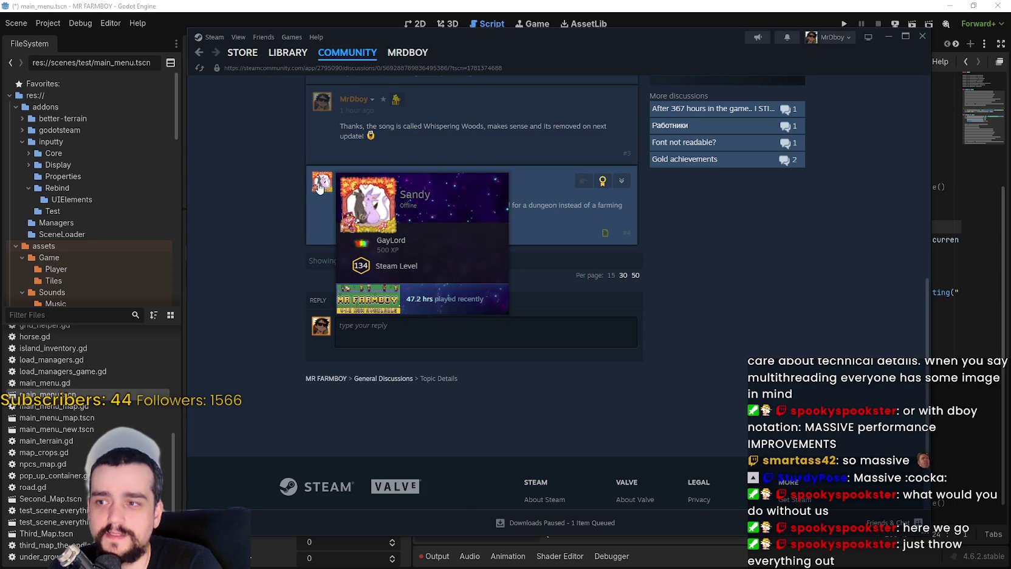
scroll(271, 242, "up", 6)
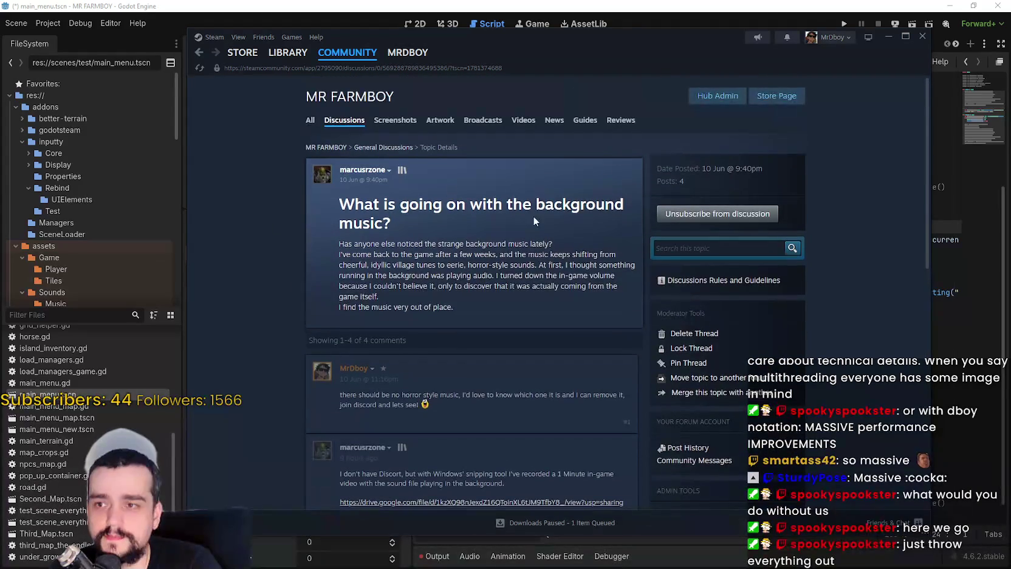
Browse the MR FARMBOY discussion topic list
left_click(345, 122)
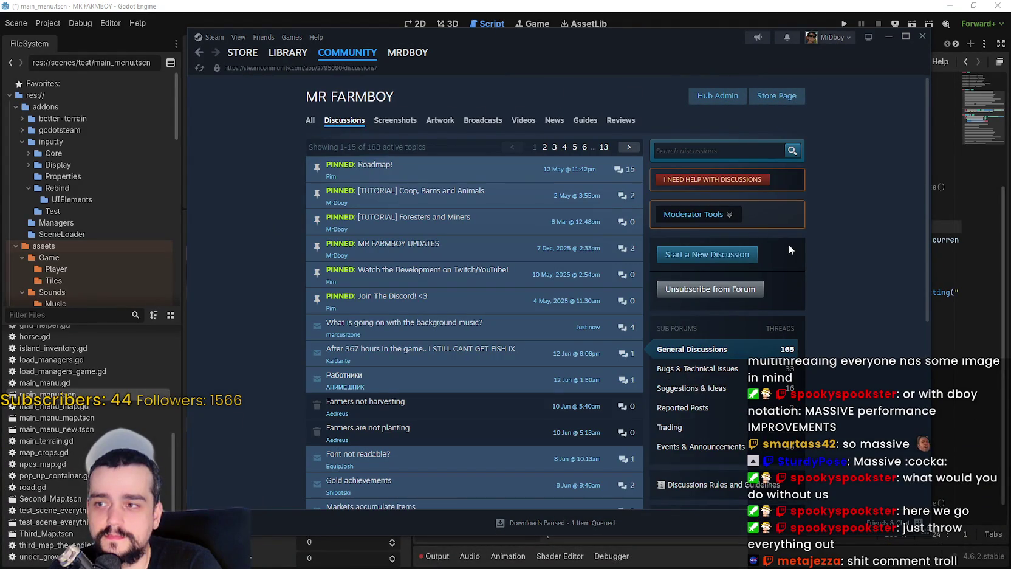
scroll(788, 244, "down", 2)
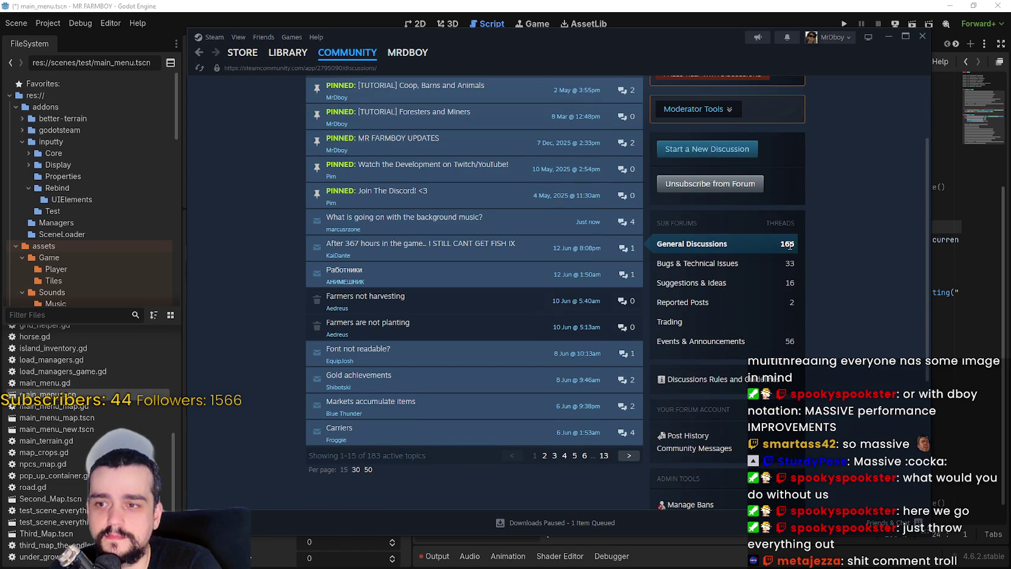
scroll(789, 244, "up", 2)
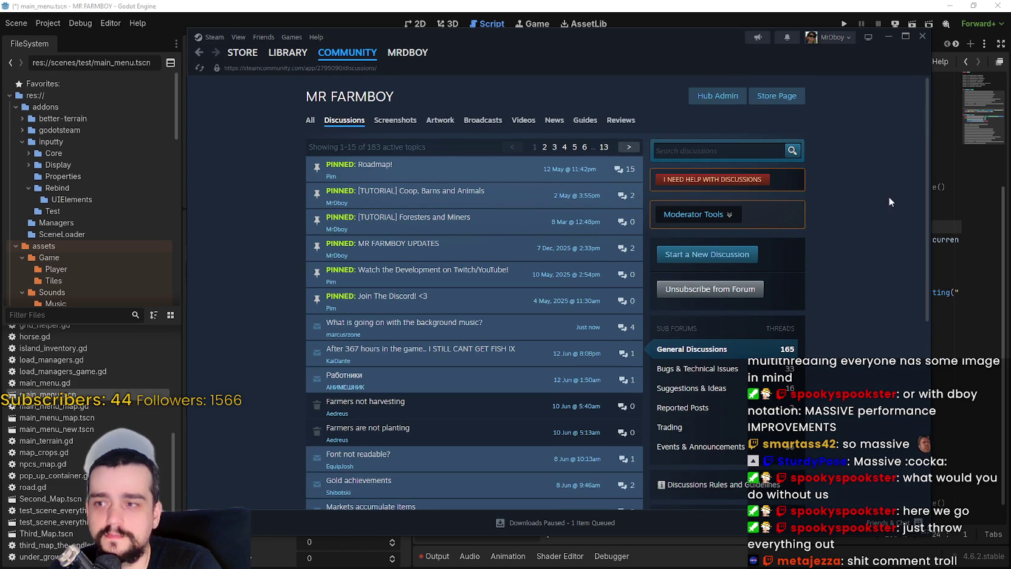
View the MR FARMBOY store page down to the purchase section, then close Steam
left_click(800, 98)
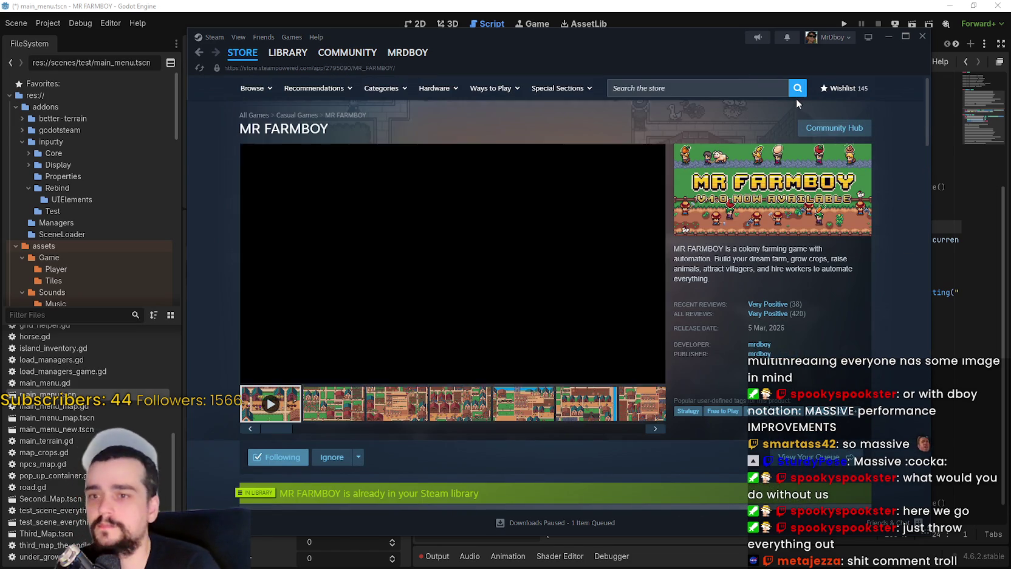
scroll(462, 361, "down", 10)
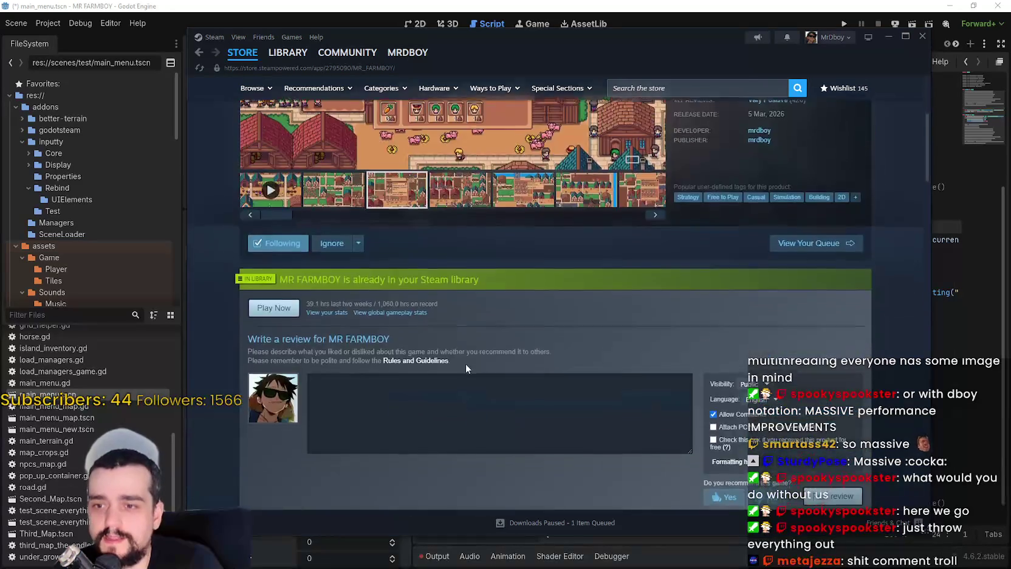
scroll(456, 360, "down", 3)
scroll(459, 345, "up", 5)
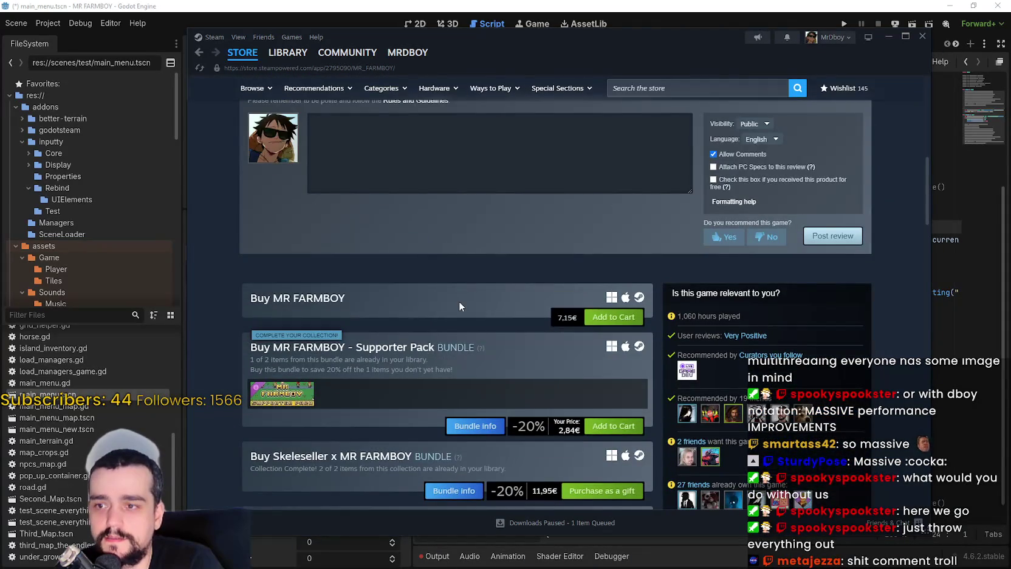
scroll(460, 301, "down", 2)
key("alt+F4")
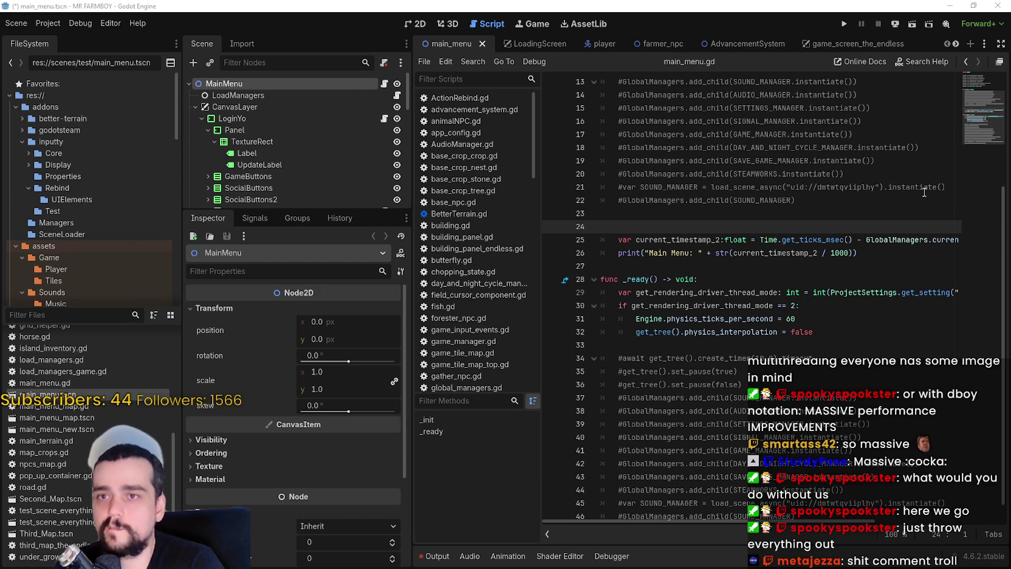
Save the main menu scene and launch MR FARMBOY with Run Project
left_click(843, 24)
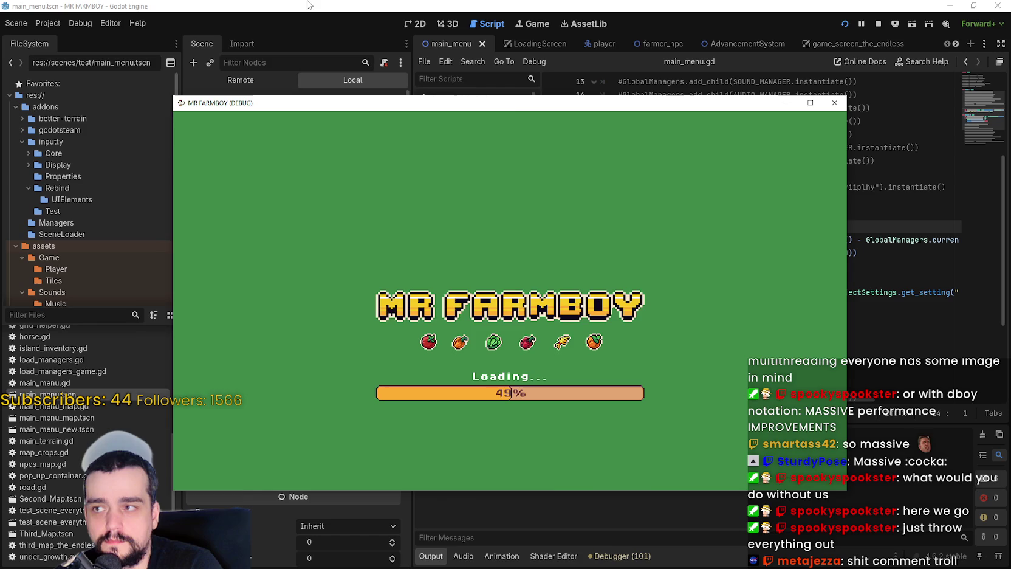
Inspect the remote root window filtered by 'phy', leaving physics_interpolation_mode On
left_click(447, 4)
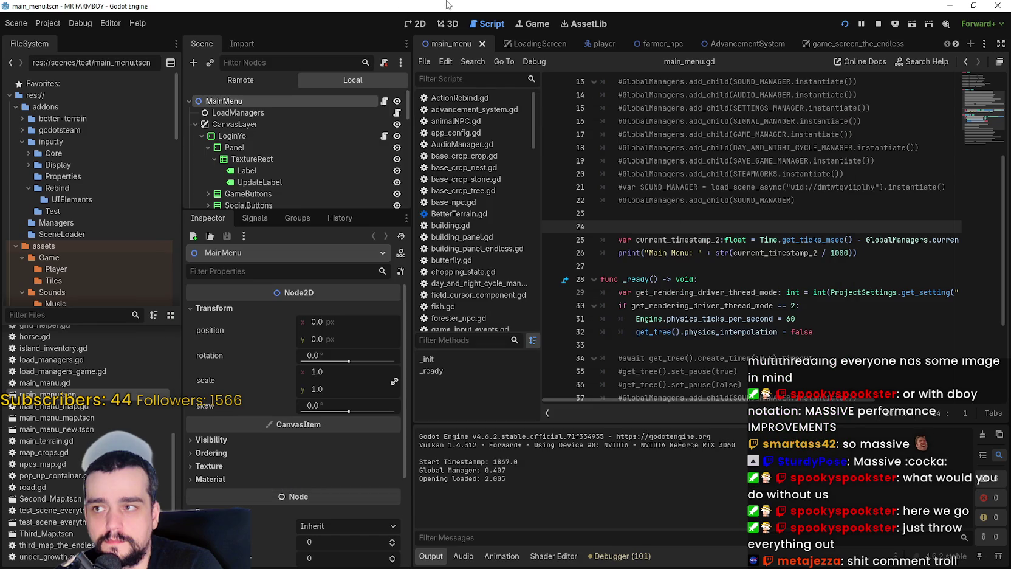
left_click(259, 76)
left_click(262, 100)
scroll(288, 482, "down", 10)
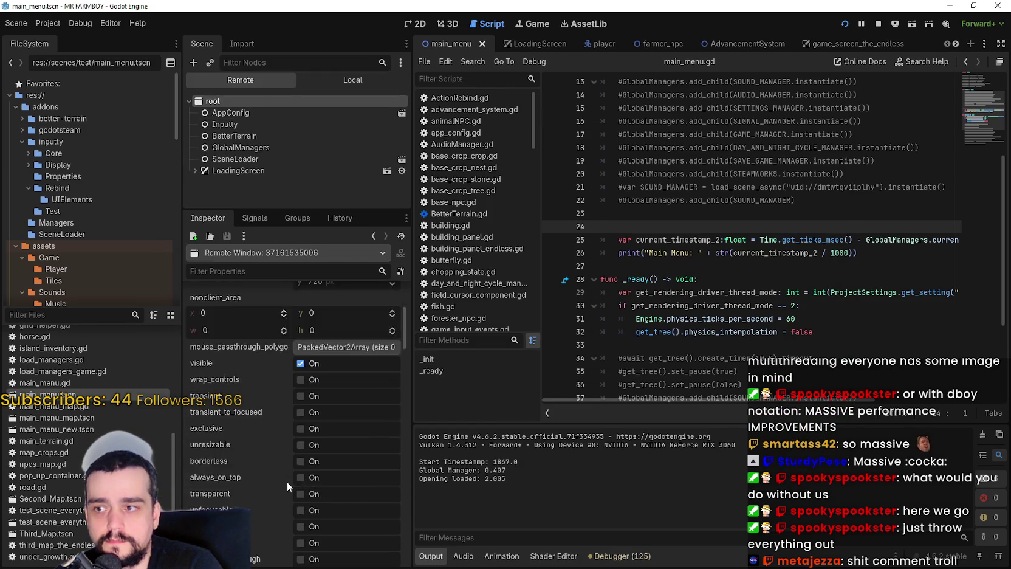
type("phy")
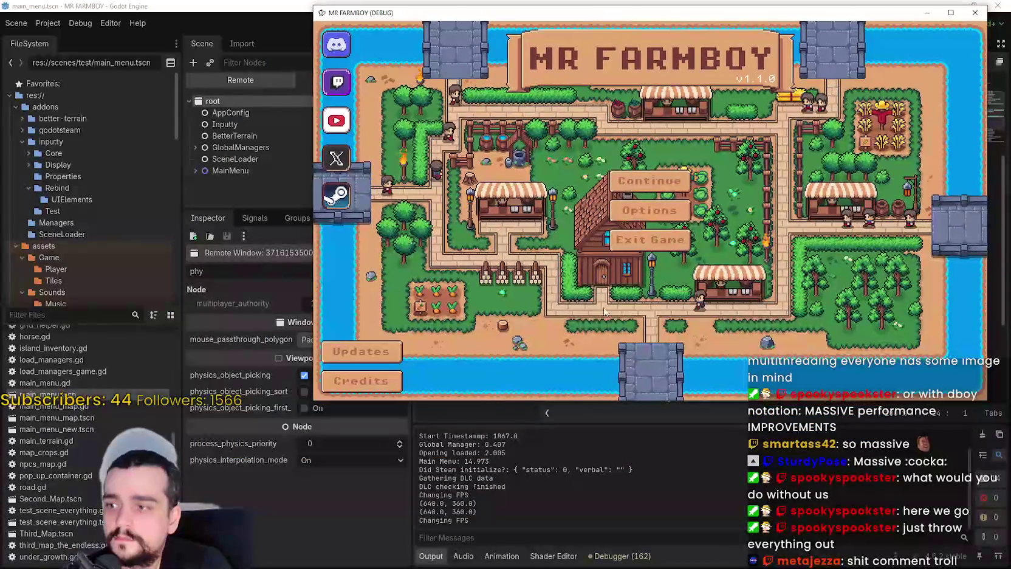
left_click(357, 459)
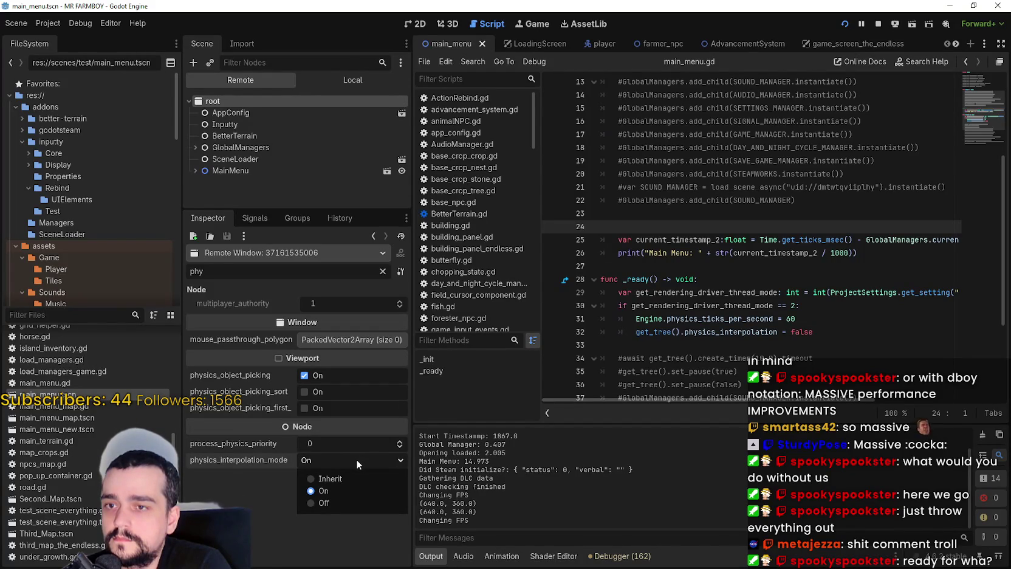
left_click(356, 459)
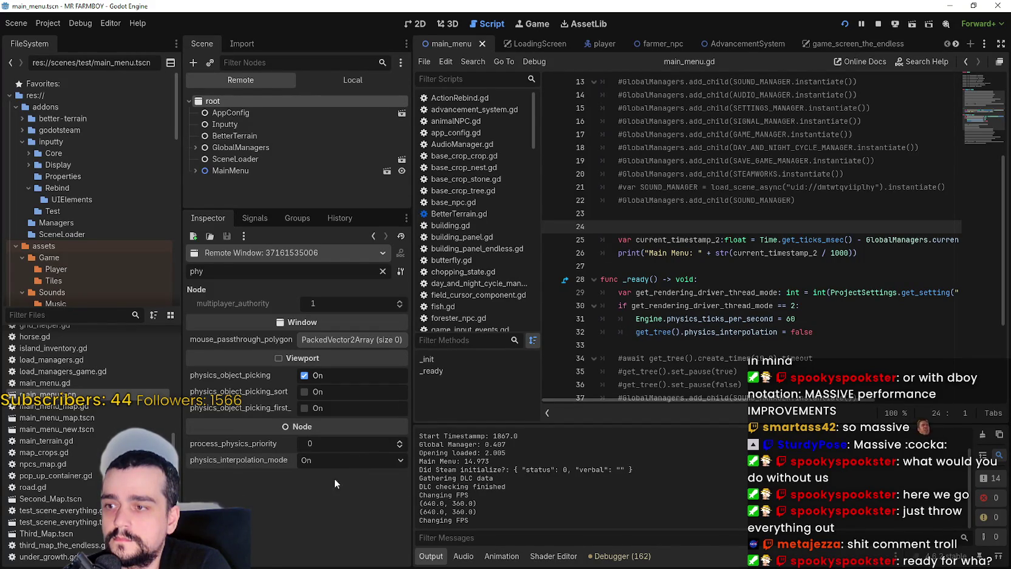
mouse_move(258, 462)
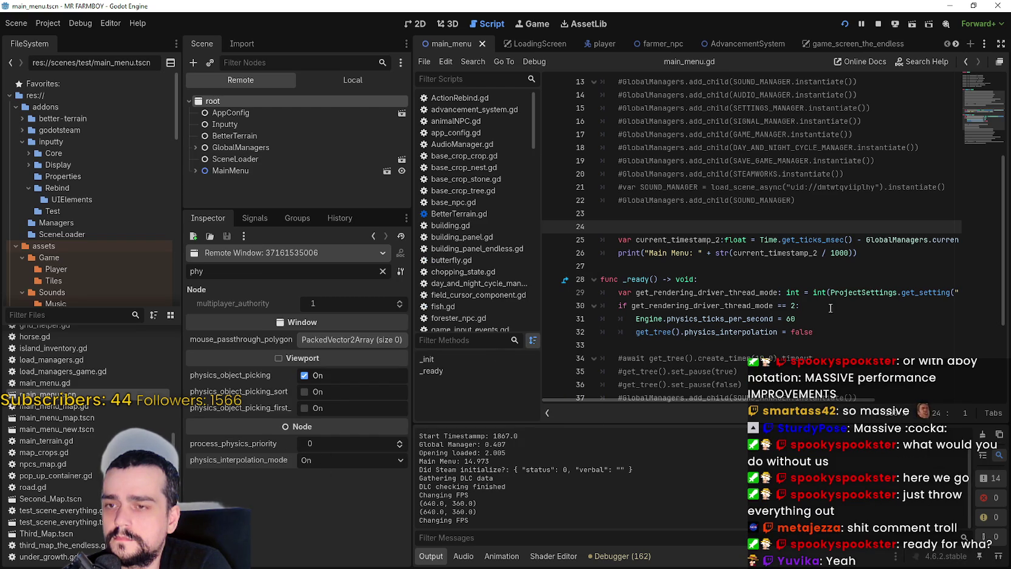
Retype physics_interpolation on line 32 using autocompletion
left_click(846, 332)
left_click_drag(846, 331, 636, 331)
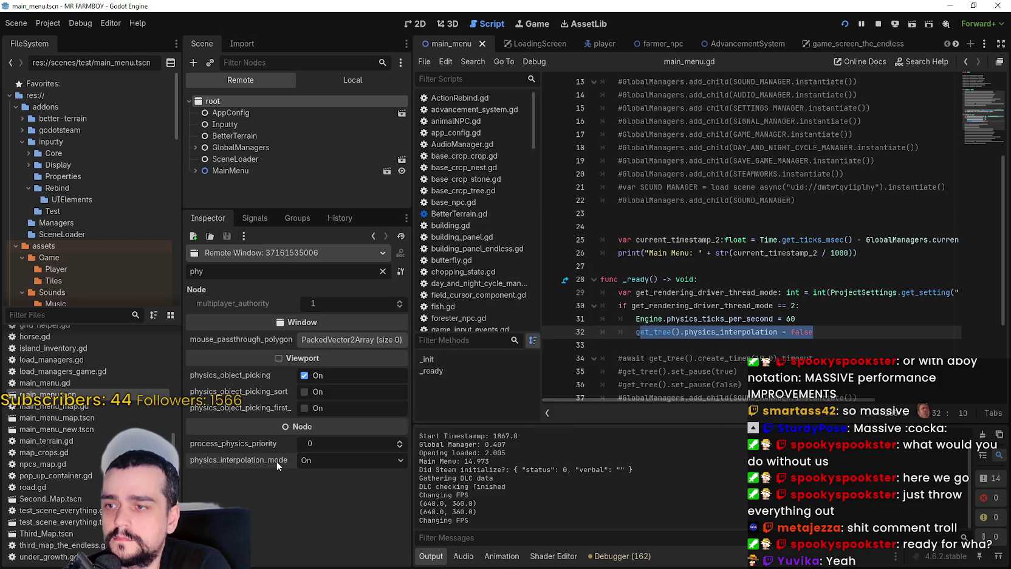
double_click(735, 332)
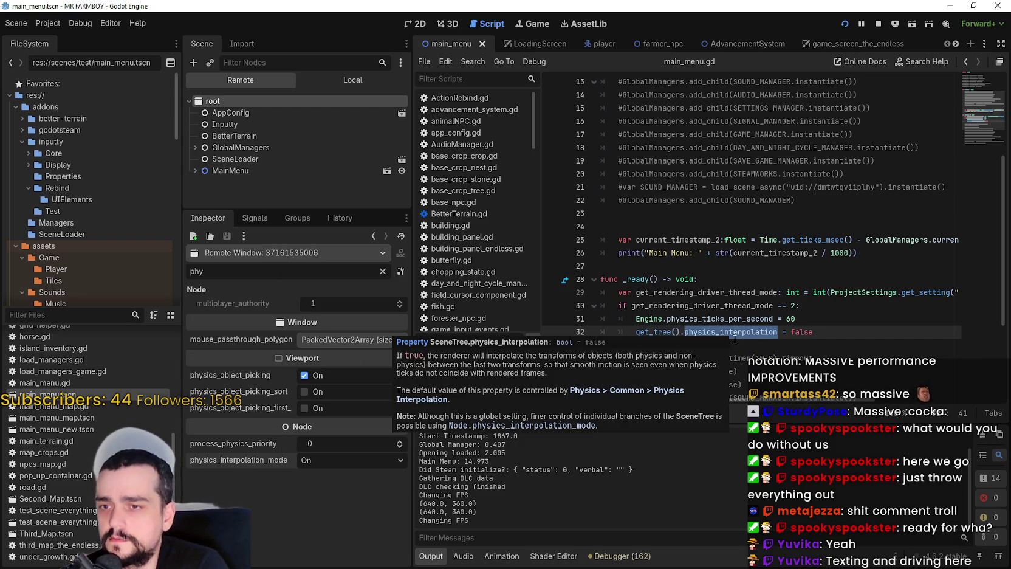
mouse_move(742, 338)
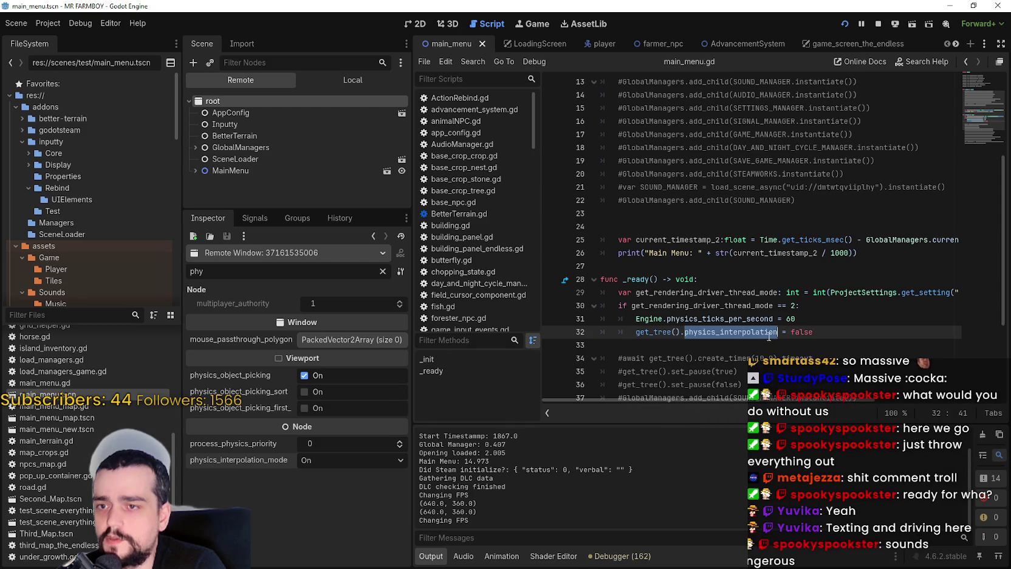
type("phy")
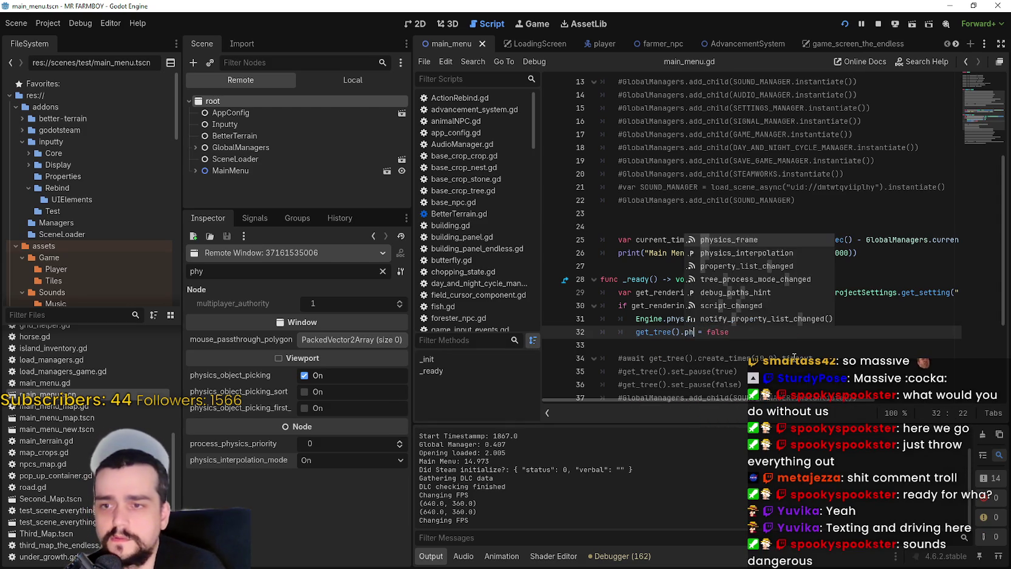
type("si")
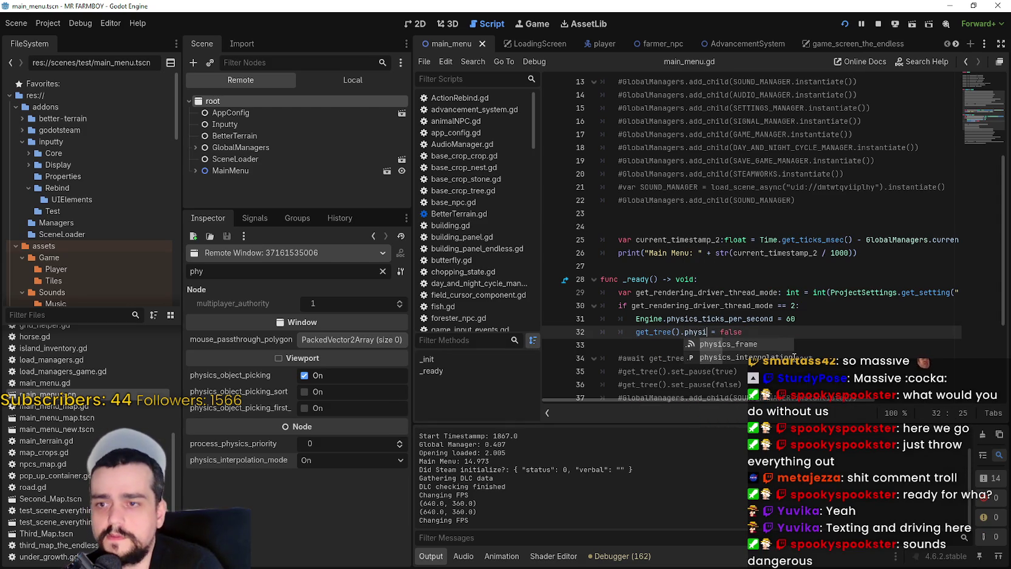
left_click(795, 357)
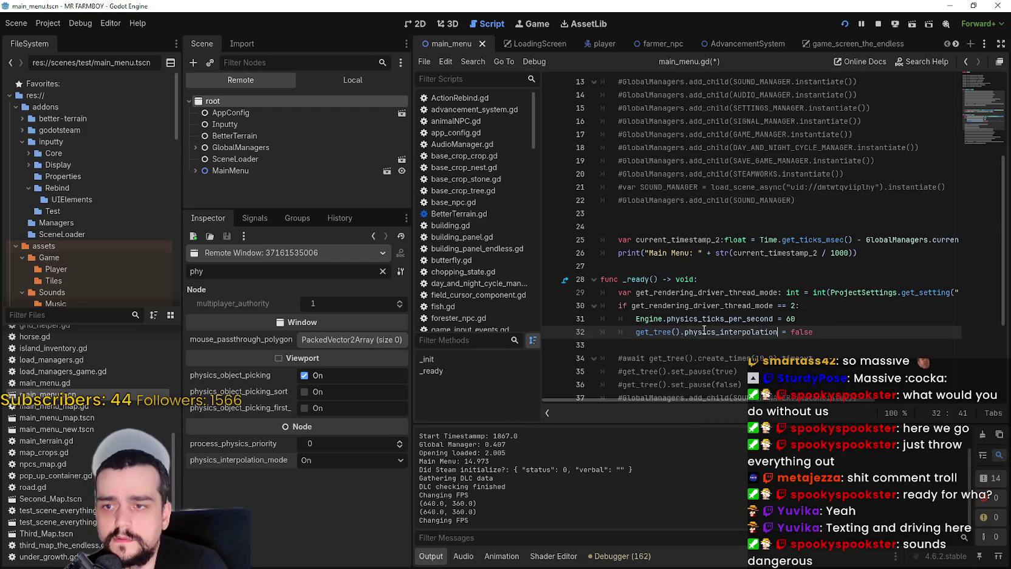
mouse_move(705, 330)
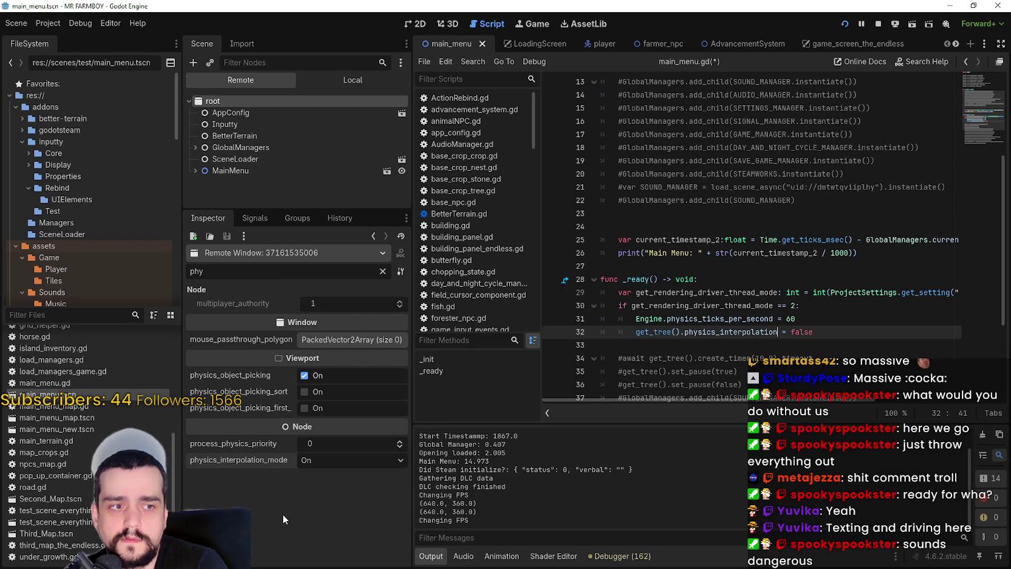
Copy the physics_interpolation_mode property information from the inspector
right_click(236, 457)
left_click(278, 465)
double_click(724, 332)
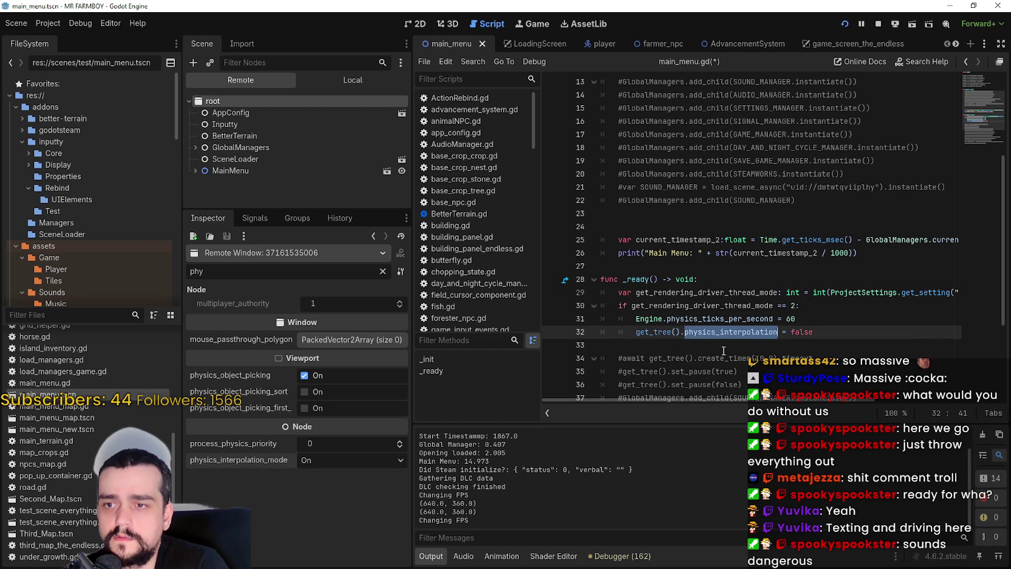
left_click(721, 345)
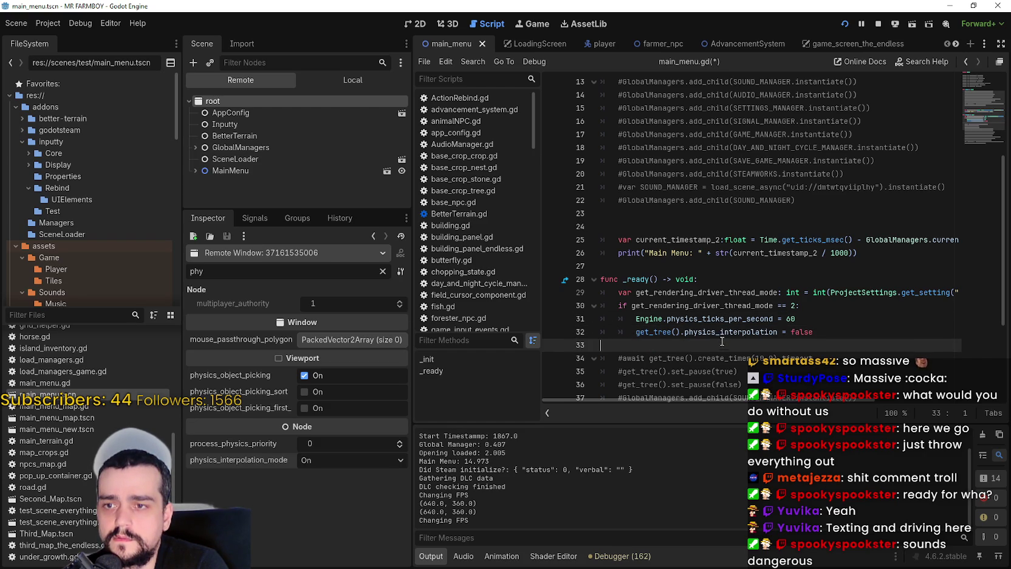
right_click(245, 462)
left_click(298, 474)
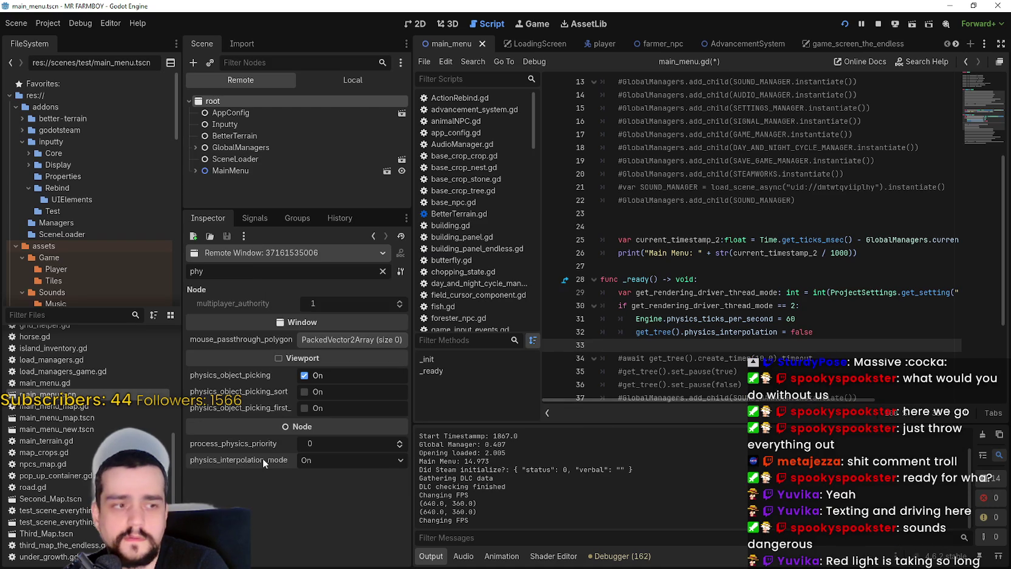
Append _mode to physics_interpolation on line 32, save, and clear the 'phy' filter
left_click(777, 332)
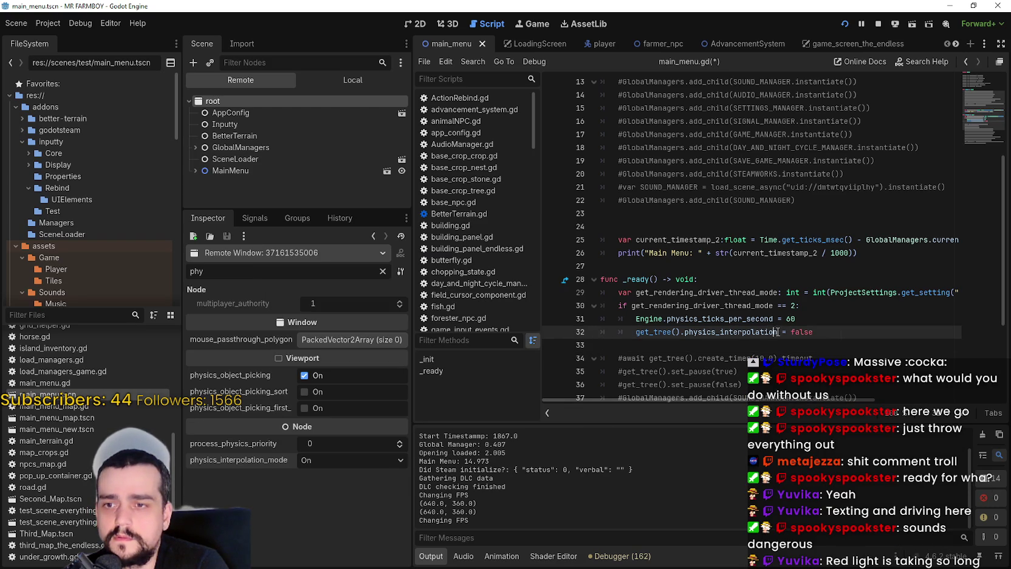
type("_mode")
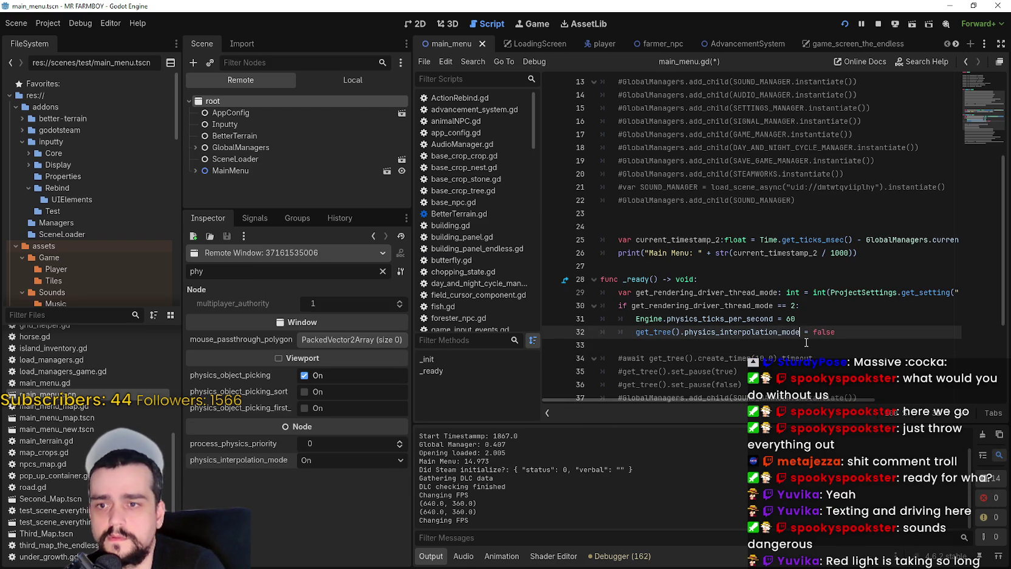
left_click(749, 347)
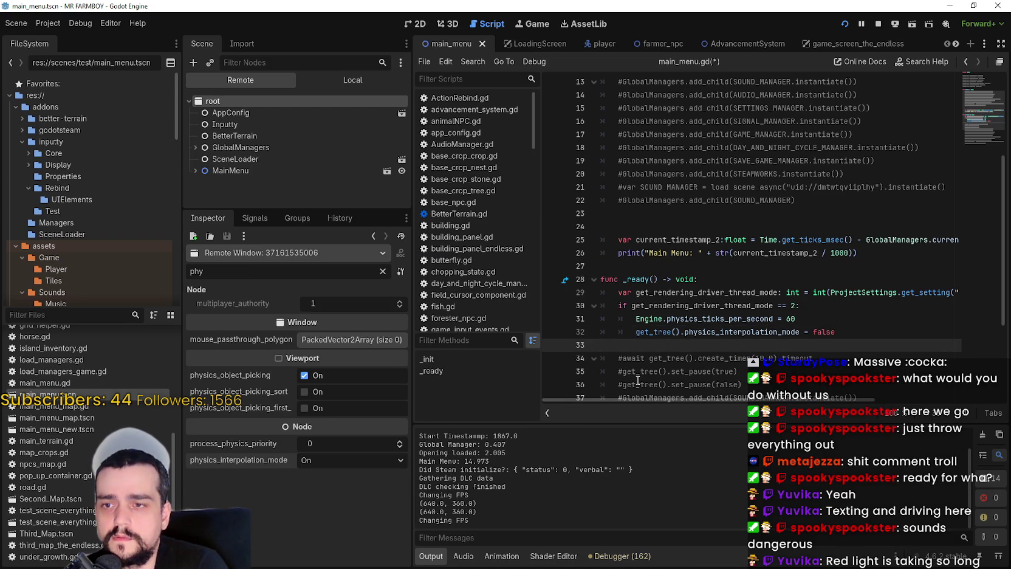
key("ctrl+s")
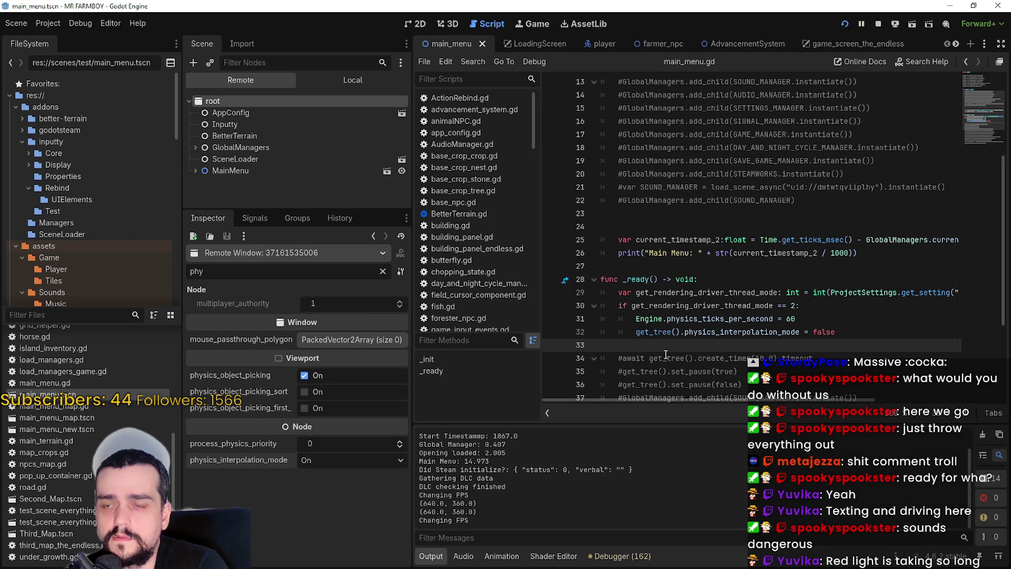
mouse_move(649, 332)
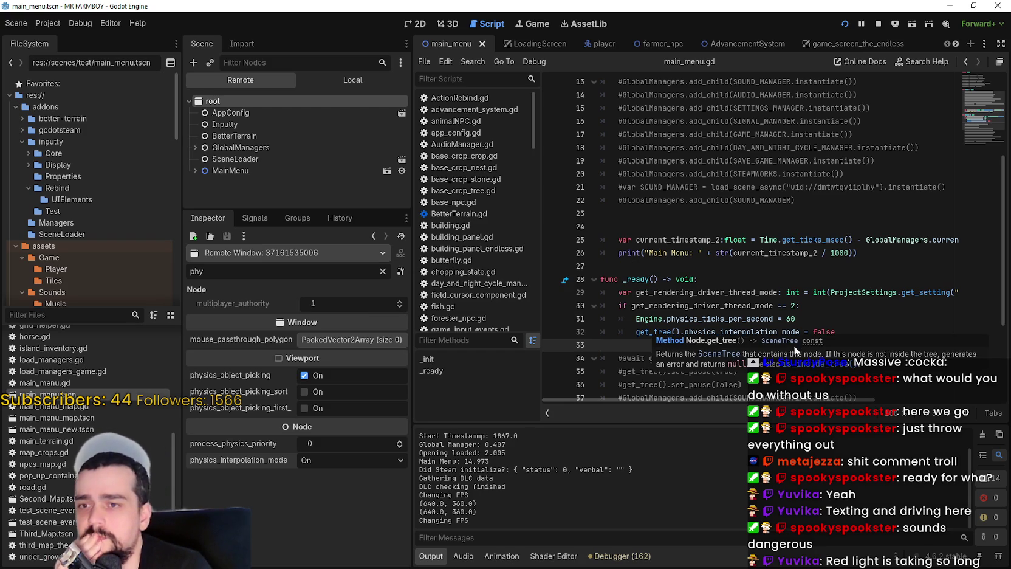
left_click(642, 344)
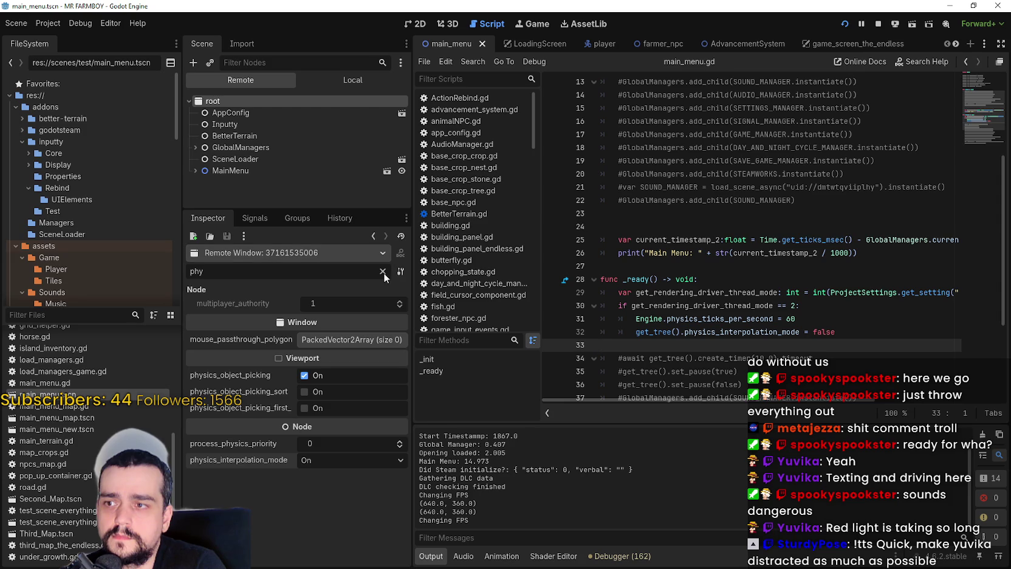
left_click(383, 272)
left_click(49, 23)
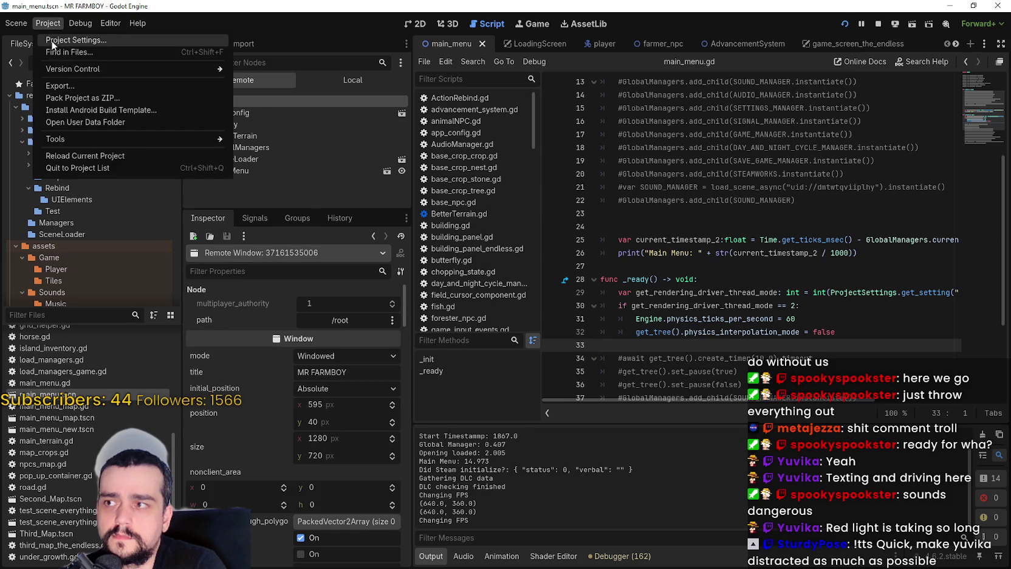
left_click(53, 41)
scroll(349, 275, "down", 2)
scroll(349, 274, "down", 5)
scroll(326, 282, "up", 2)
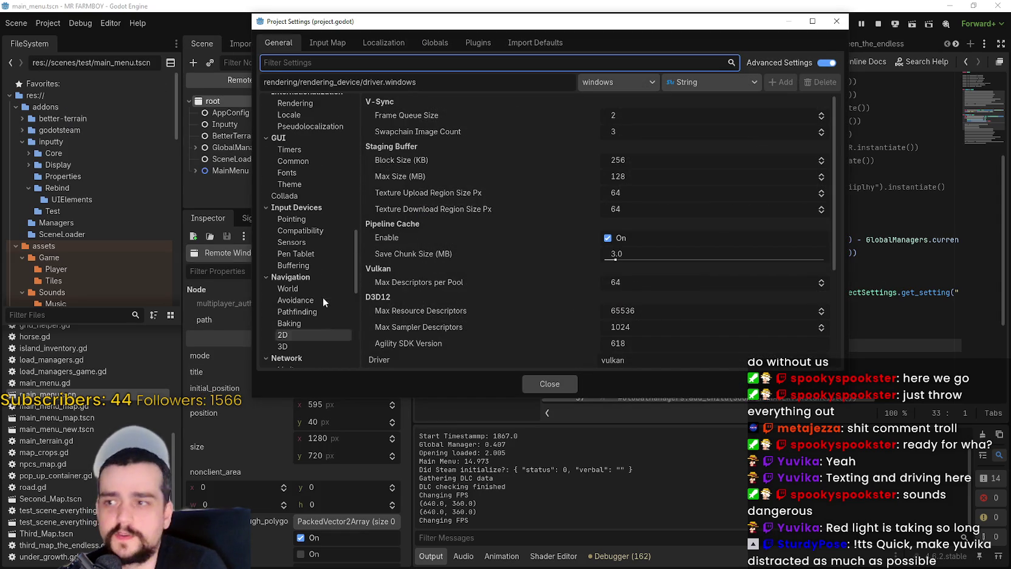
scroll(320, 284, "up", 6)
scroll(324, 273, "down", 3)
scroll(322, 266, "up", 3)
left_click(294, 158)
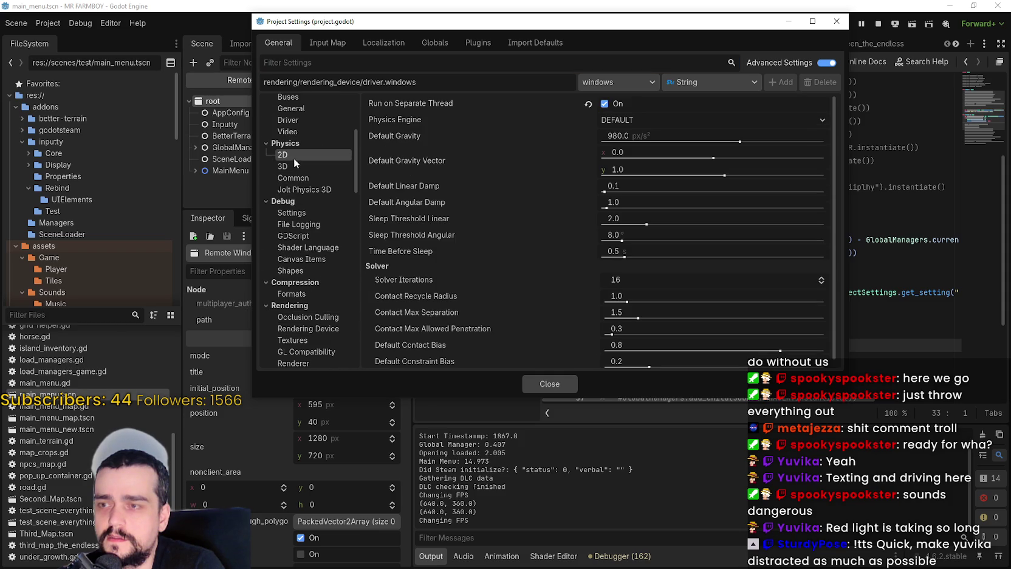
left_click(304, 176)
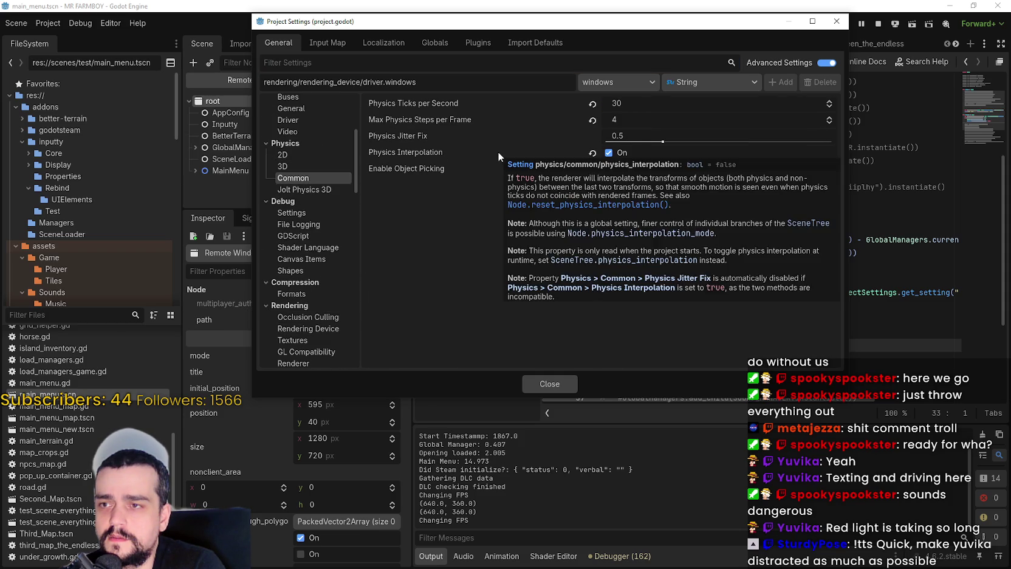
mouse_move(424, 150)
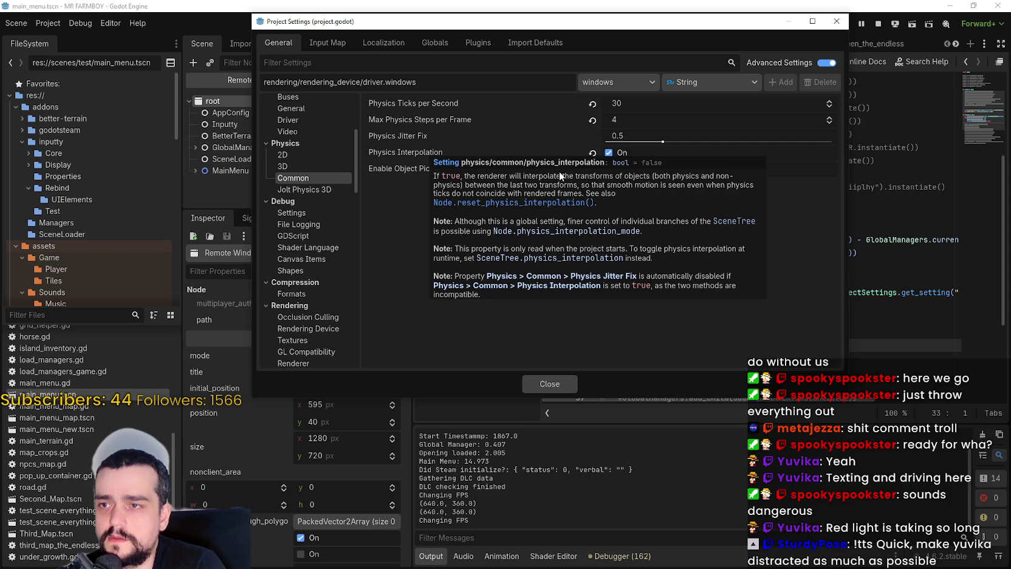
left_click(550, 384)
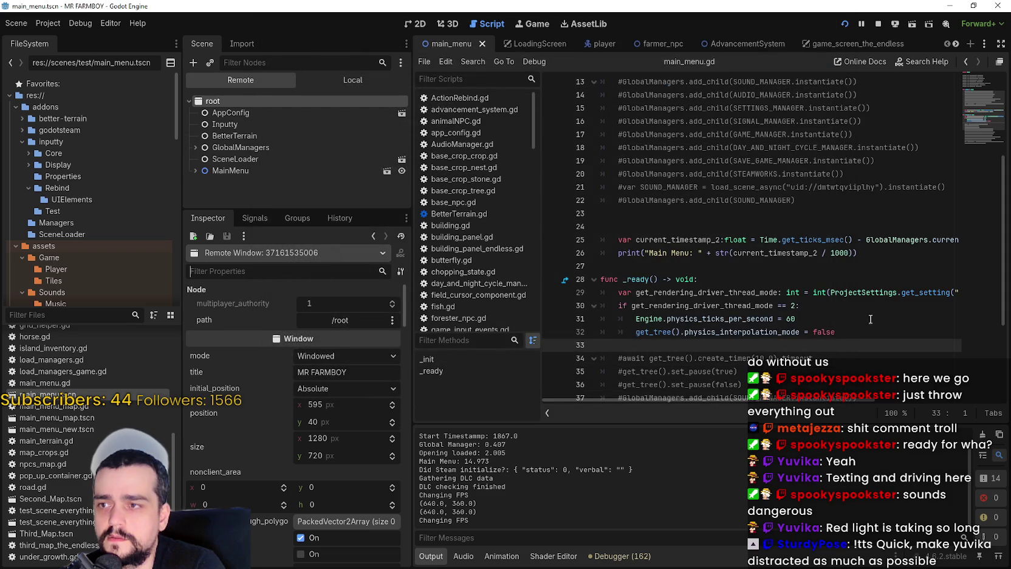
Change line 32 back to physics_interpolation and save main_menu.gd
double_click(742, 332)
type("physics_interpolation")
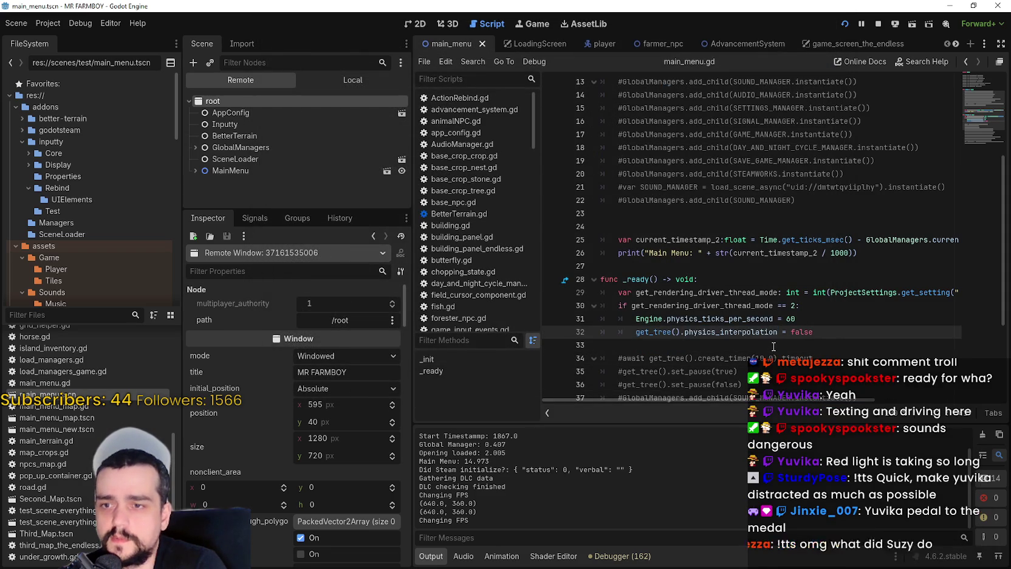
left_click(774, 344)
key("ctrl+s")
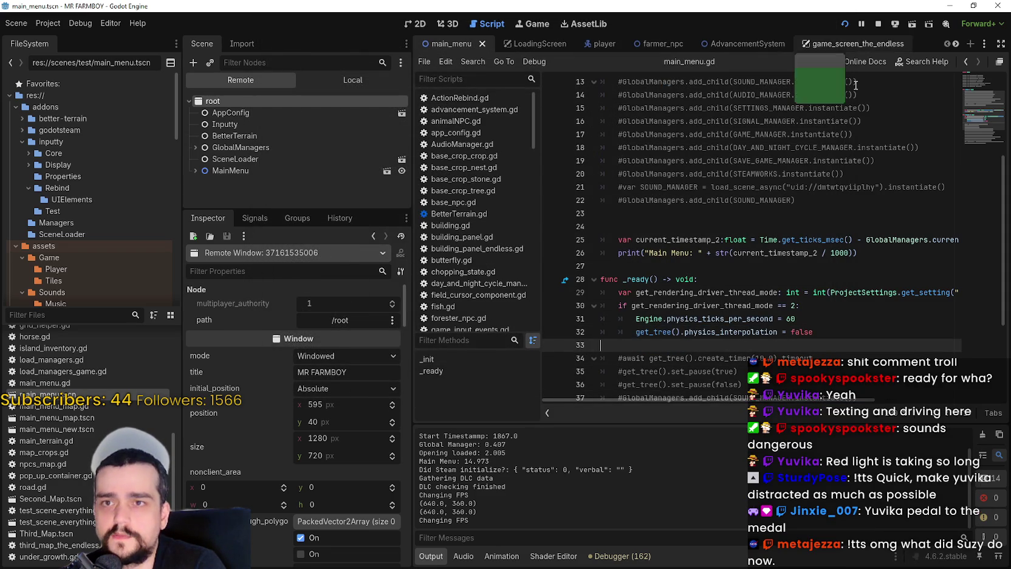
Stop the running game, select the LoginYo node, and switch to Discord
left_click(877, 27)
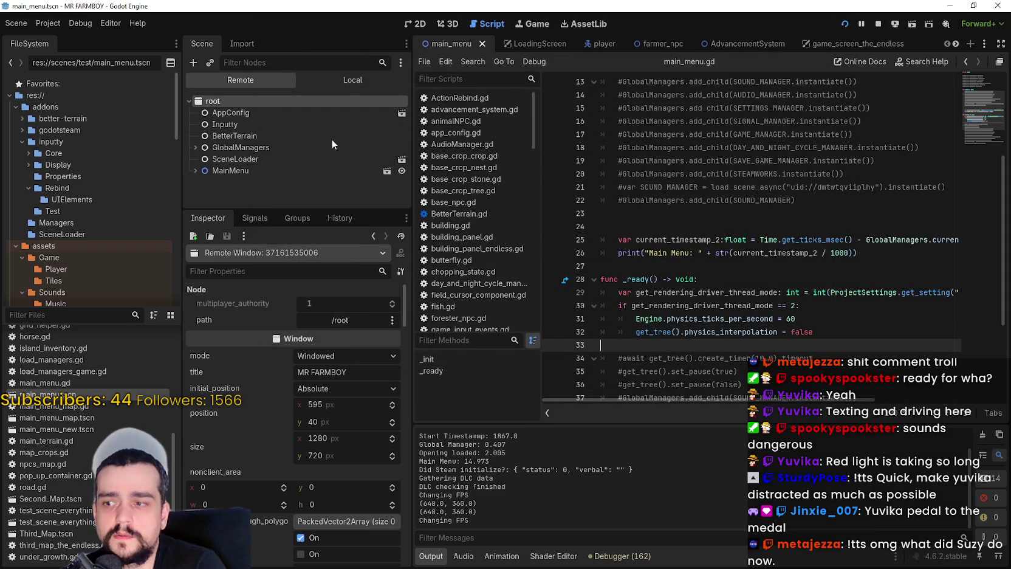
left_click(295, 138)
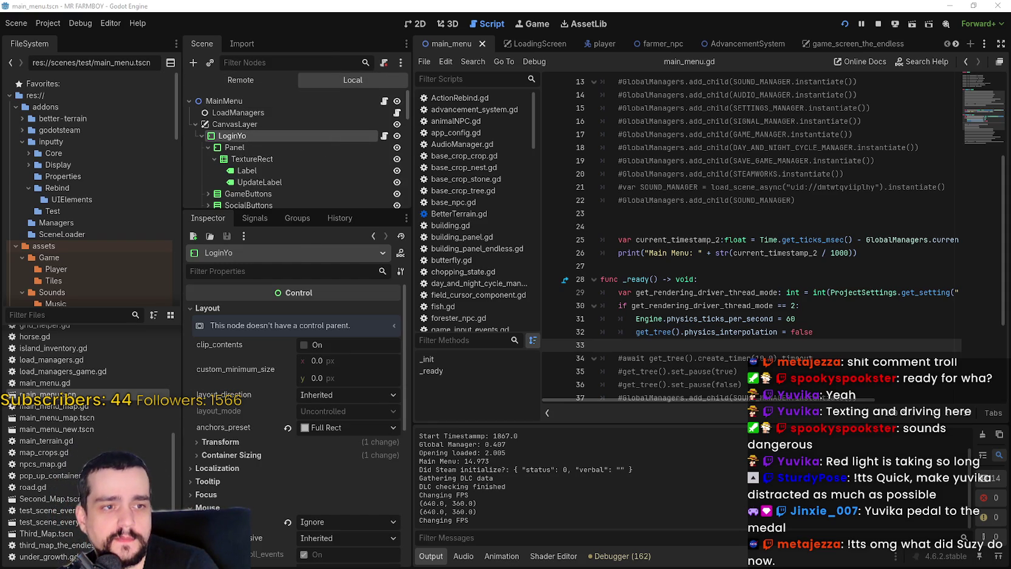
key("alt+Tab")
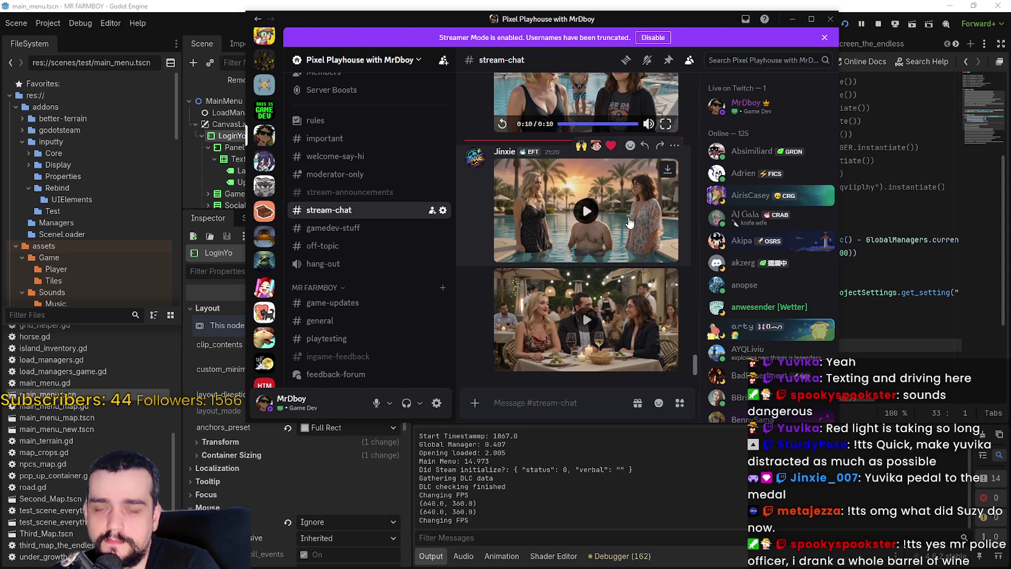
Watch the poolside and restaurant videos full screen, then return to the editor
left_click(630, 225)
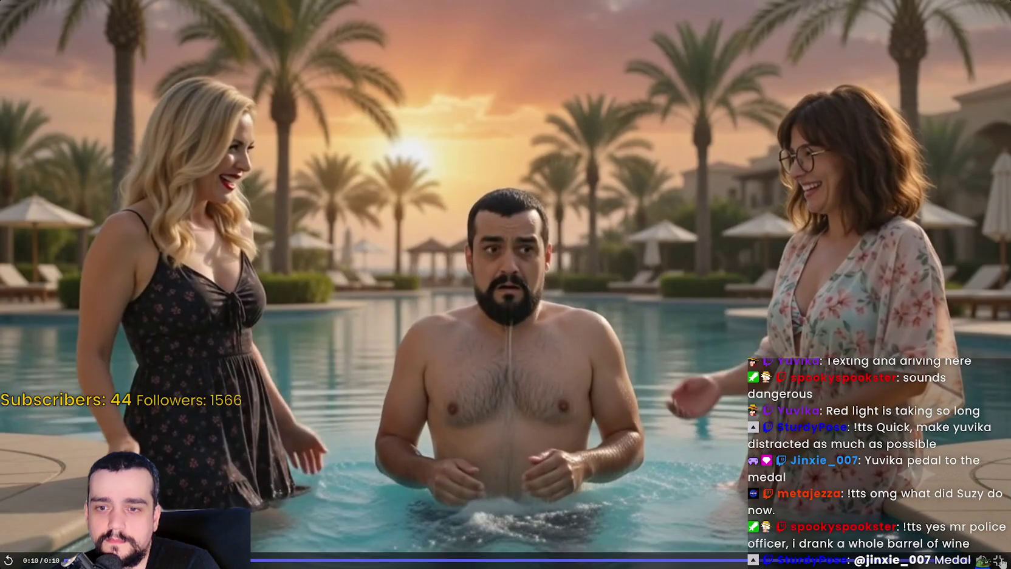
key("Escape")
left_click(584, 313)
left_click(666, 363)
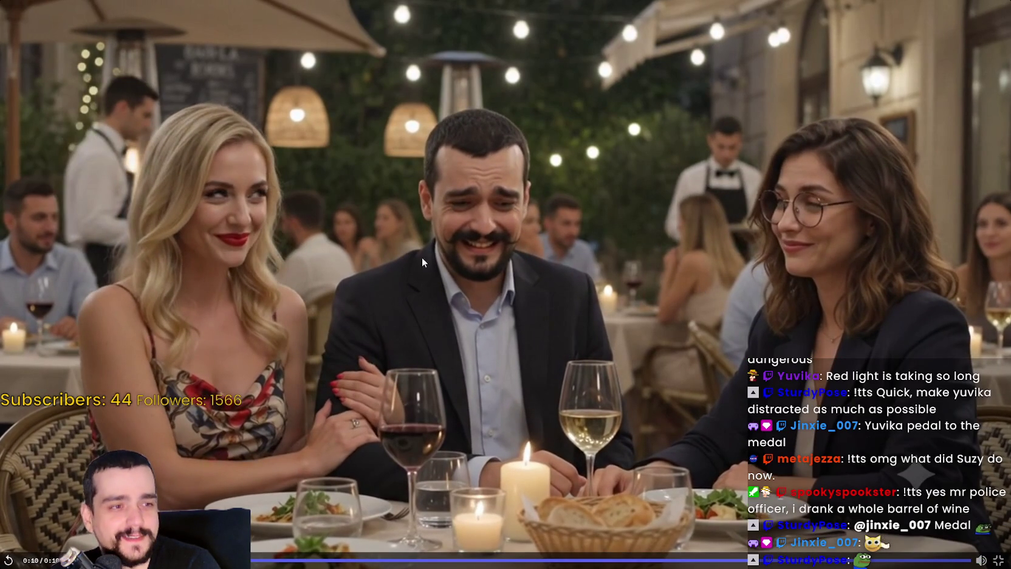
key("Escape")
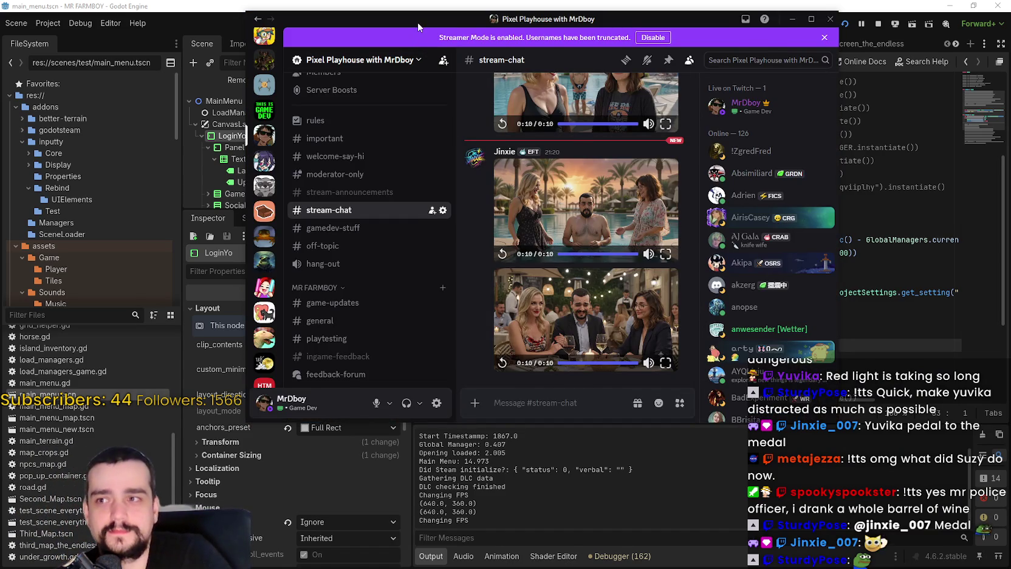
key("alt+Tab")
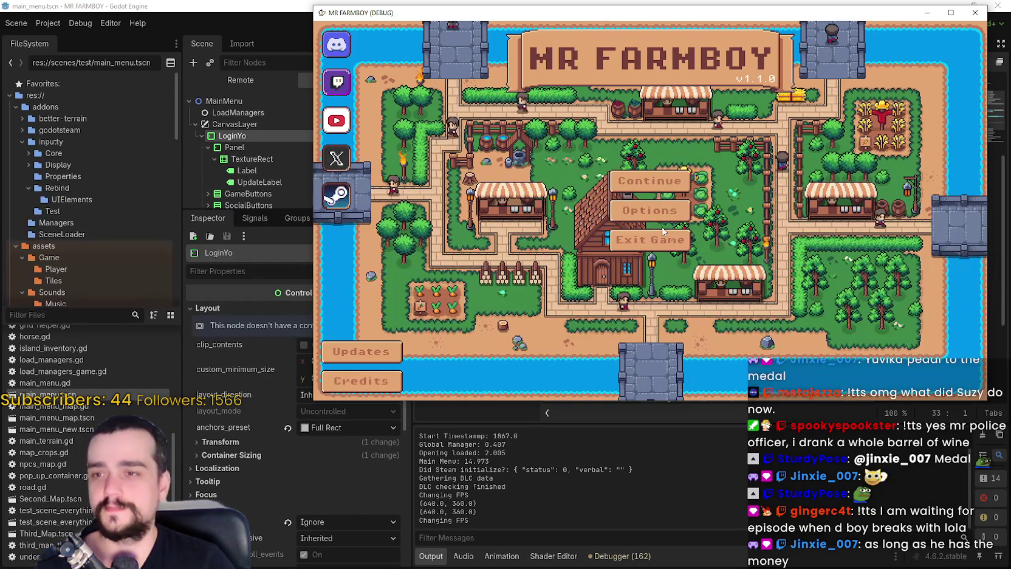
Close the running MR FARMBOY game with F8 to end debugging
key("F8")
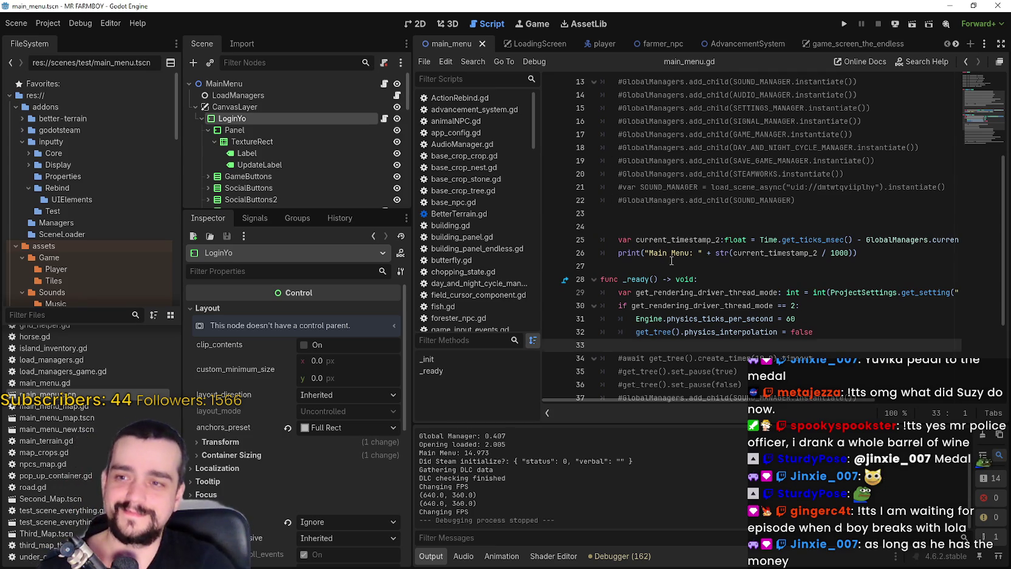
Export the Windows Desktop (Runnable) preset as MrFarmBoy.zip via Project > Export
left_click(672, 265)
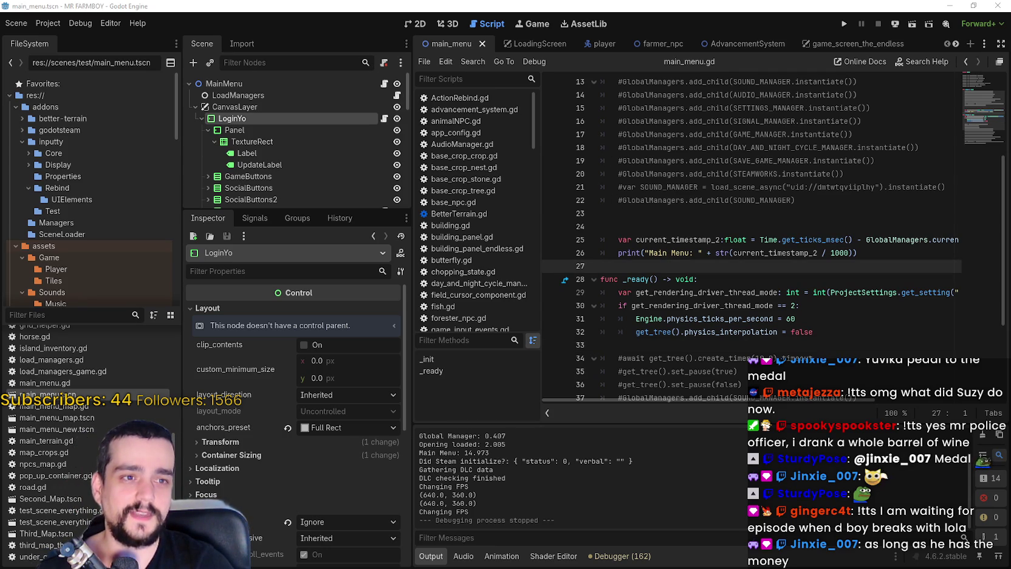
left_click(48, 23)
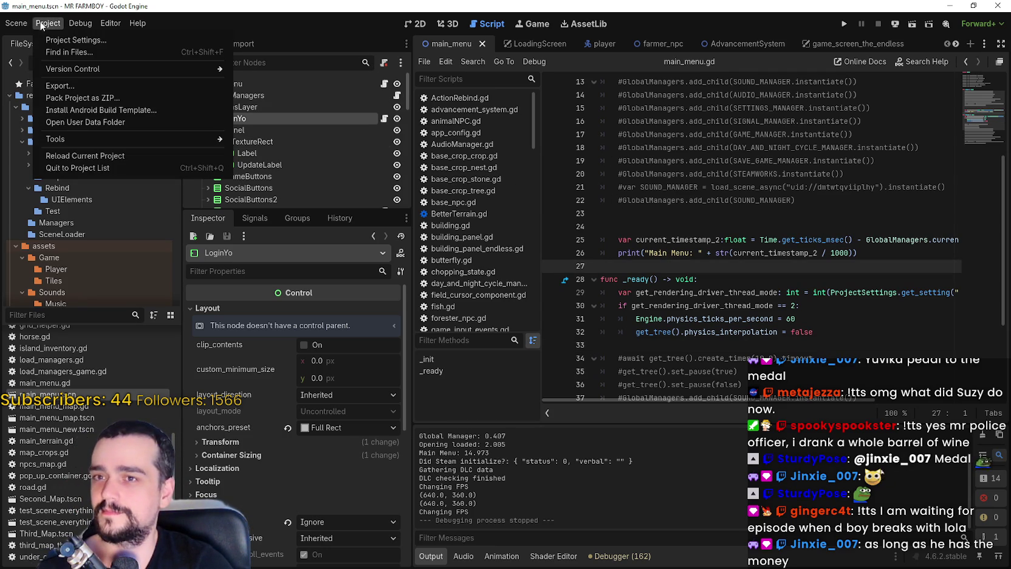
left_click(69, 85)
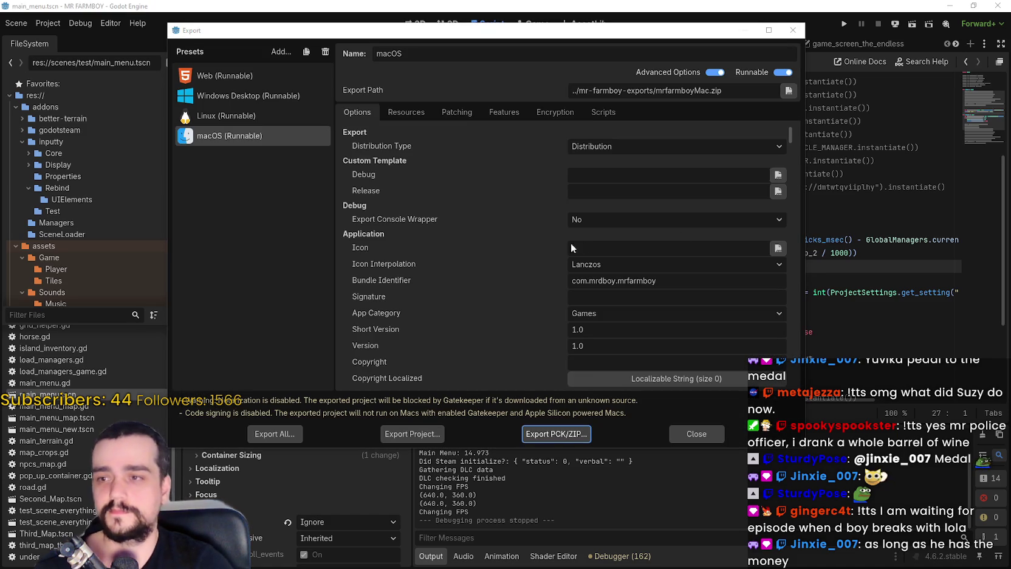
left_click(231, 113)
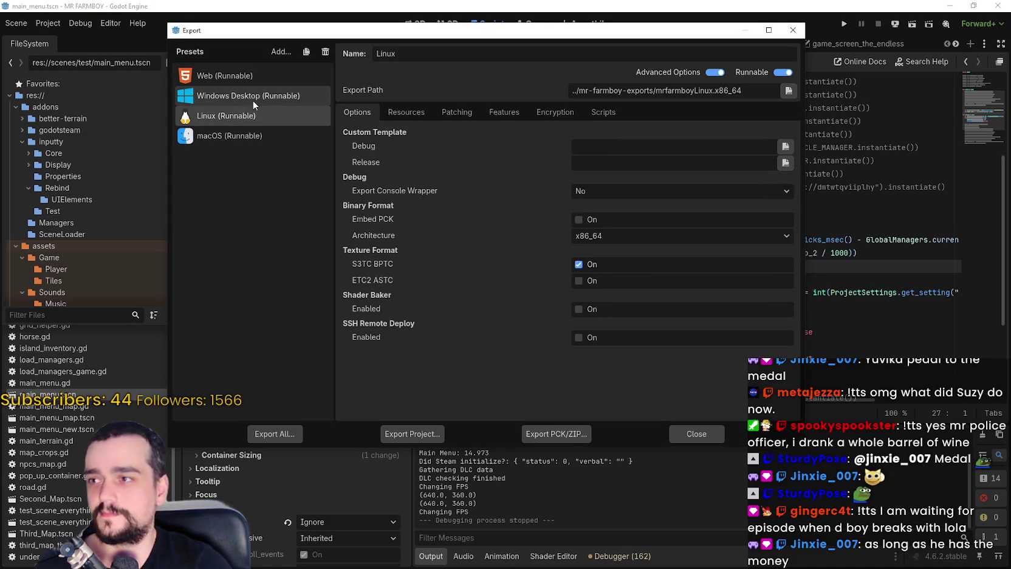
left_click(252, 99)
left_click(418, 443)
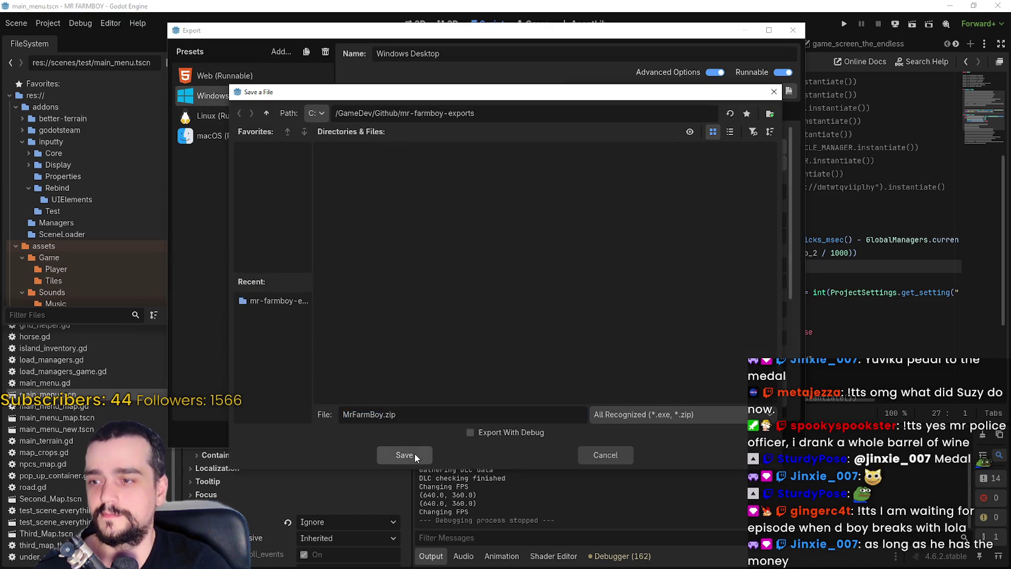
left_click(414, 453)
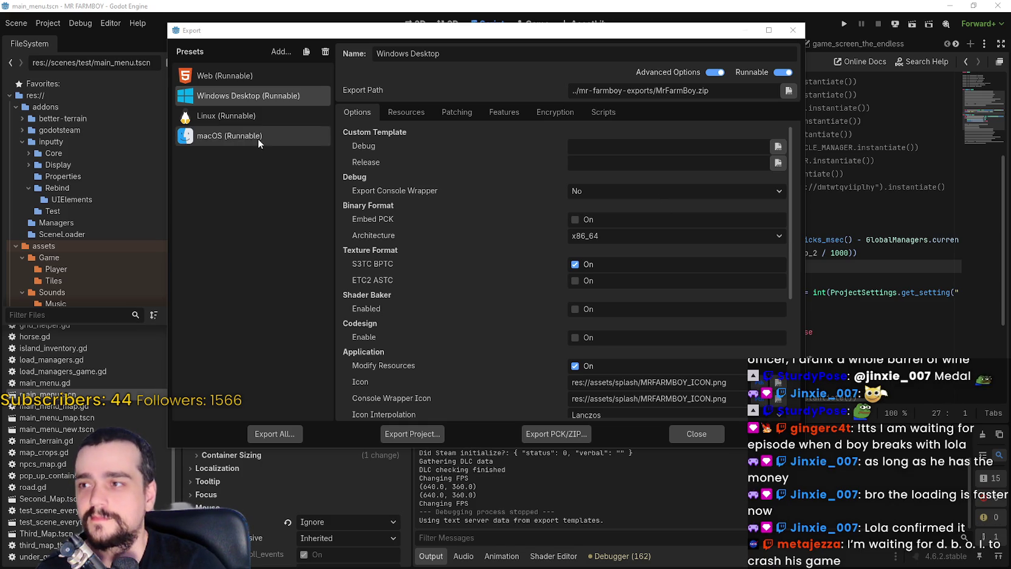
Export the Linux build, then the macOS build as mrfarmboyMac.zip
left_click(213, 115)
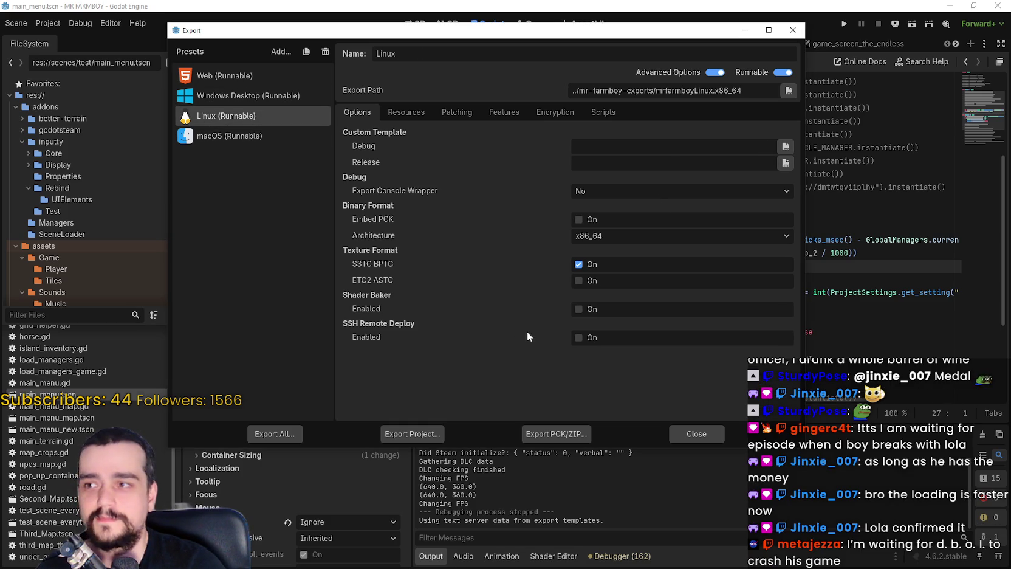
left_click(581, 433)
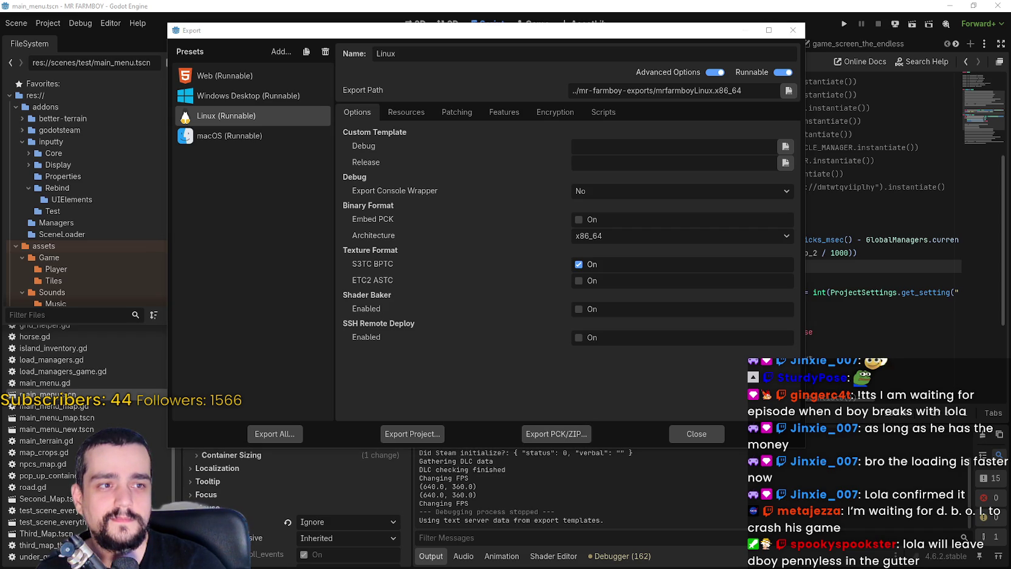
left_click(414, 433)
left_click(409, 454)
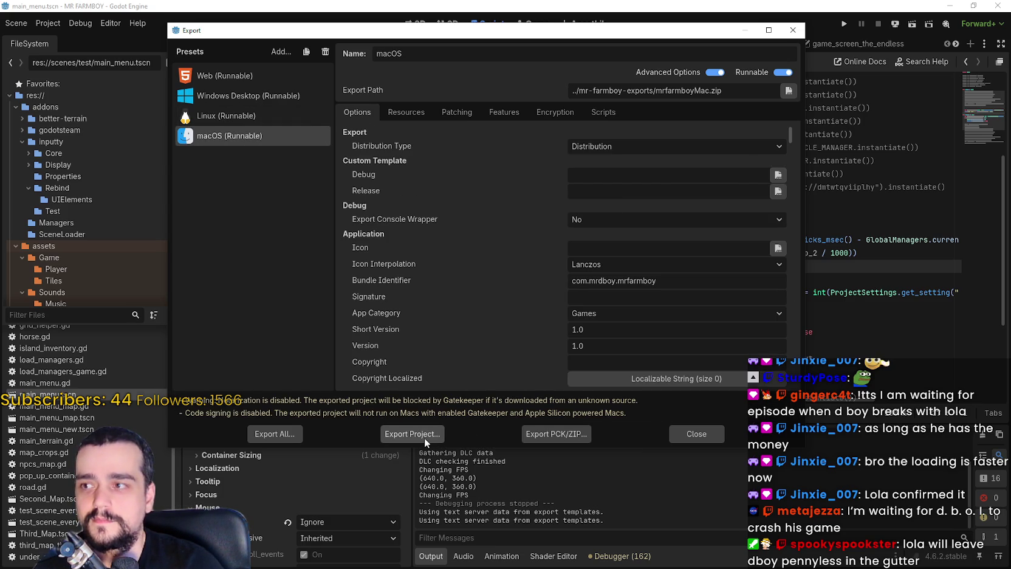
left_click(425, 437)
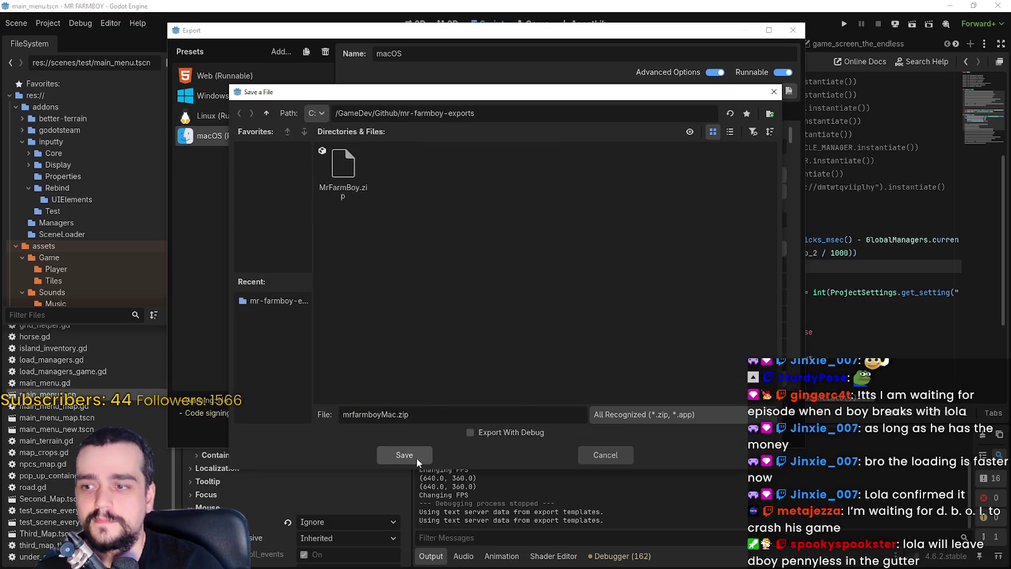
left_click(417, 458)
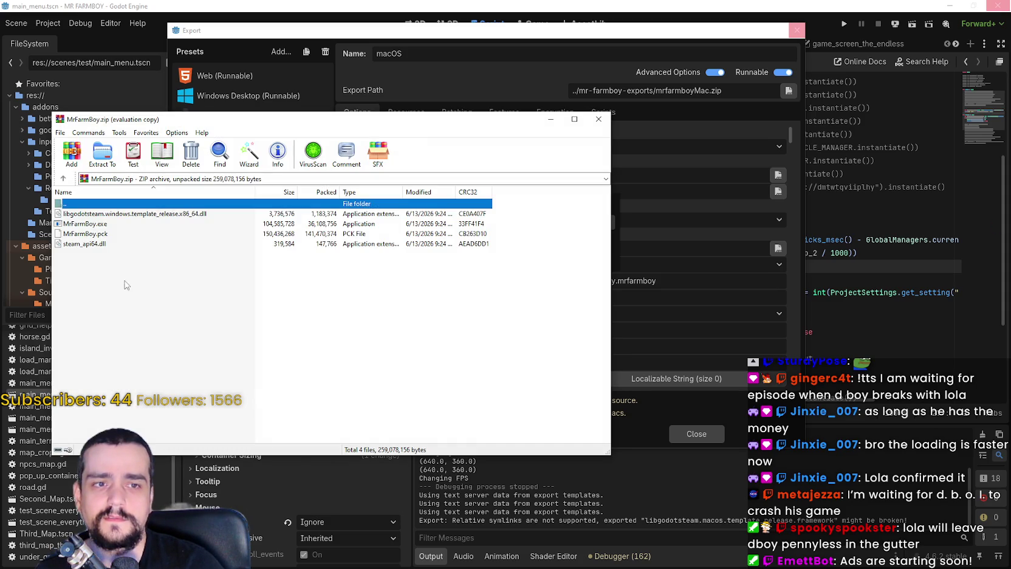
Zip the four Linux export files into mr-farmboy-exports.zip, then close WinRAR and Godot's export message
double_click(88, 205)
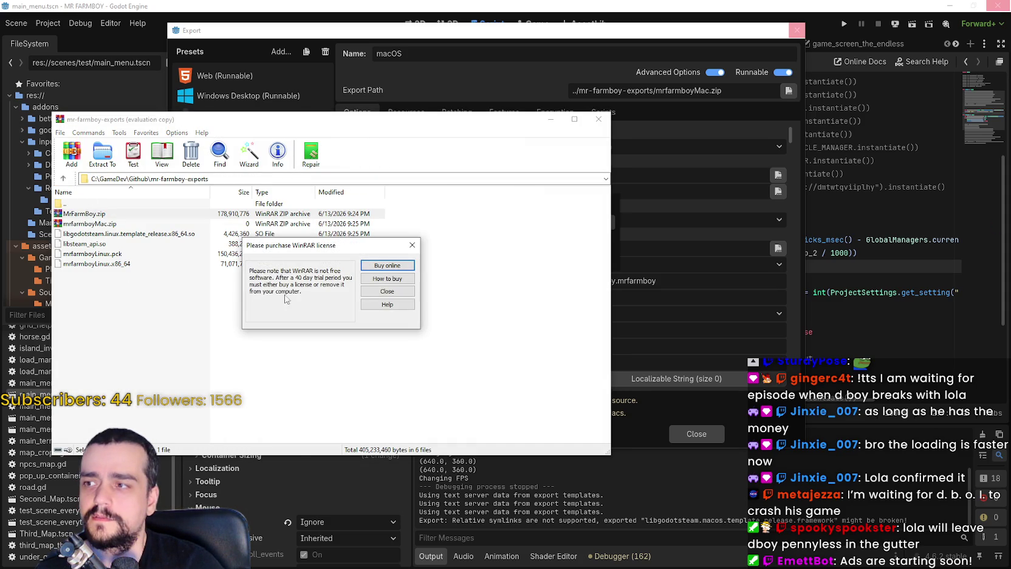
left_click(417, 249)
left_click_drag(428, 315, 130, 240)
left_click(71, 153)
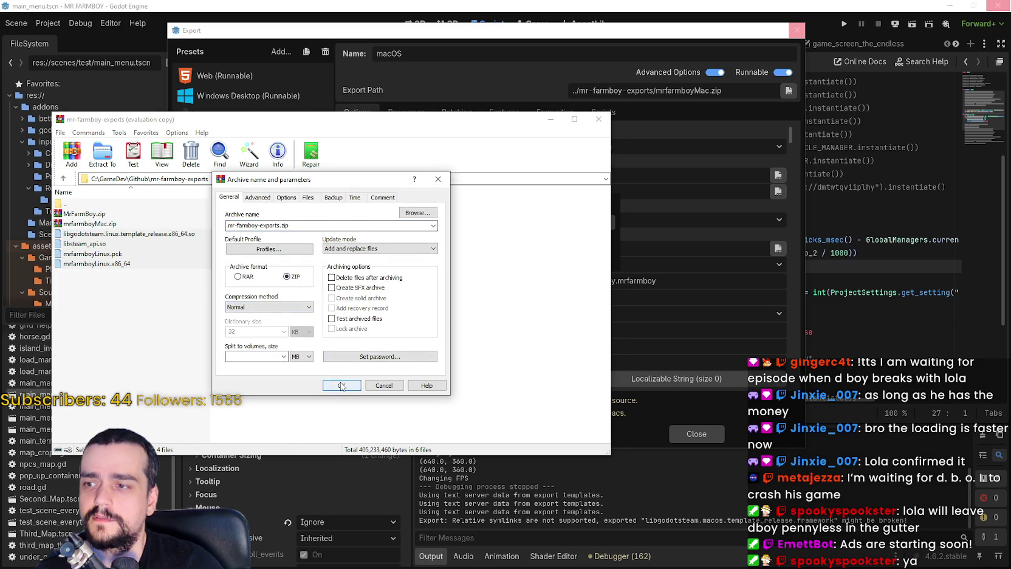
left_click(342, 385)
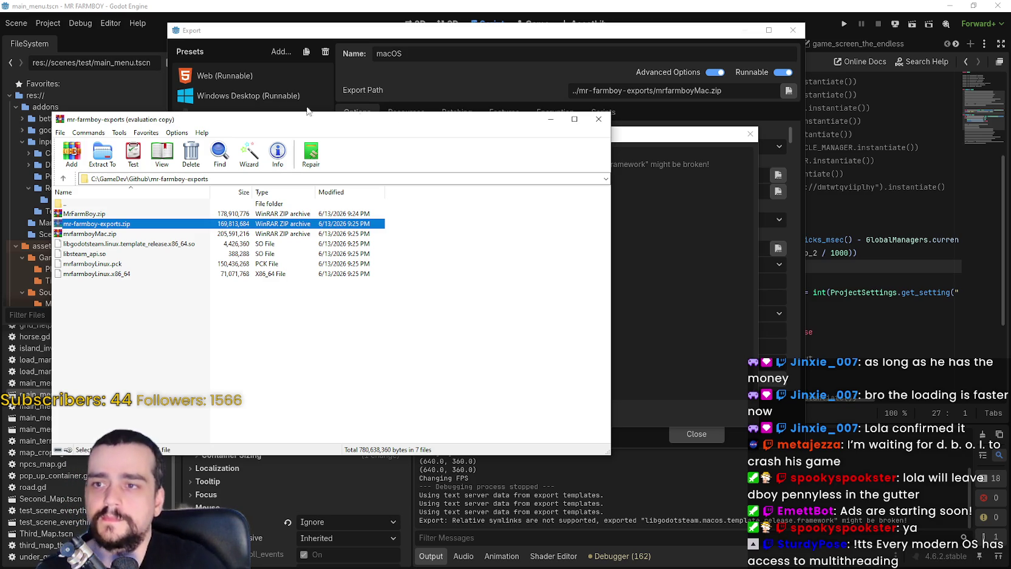
left_click(598, 119)
left_click(750, 135)
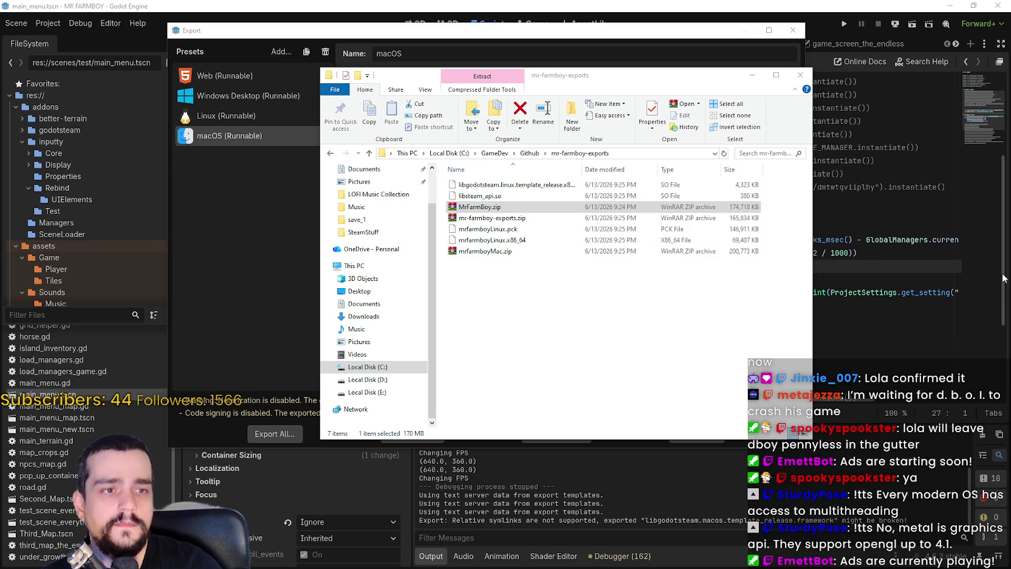
Compare the sizes of mr-farmboy-exports.zip and mrfarmboyMac.zip, then close Godot's Export window
left_click(486, 218)
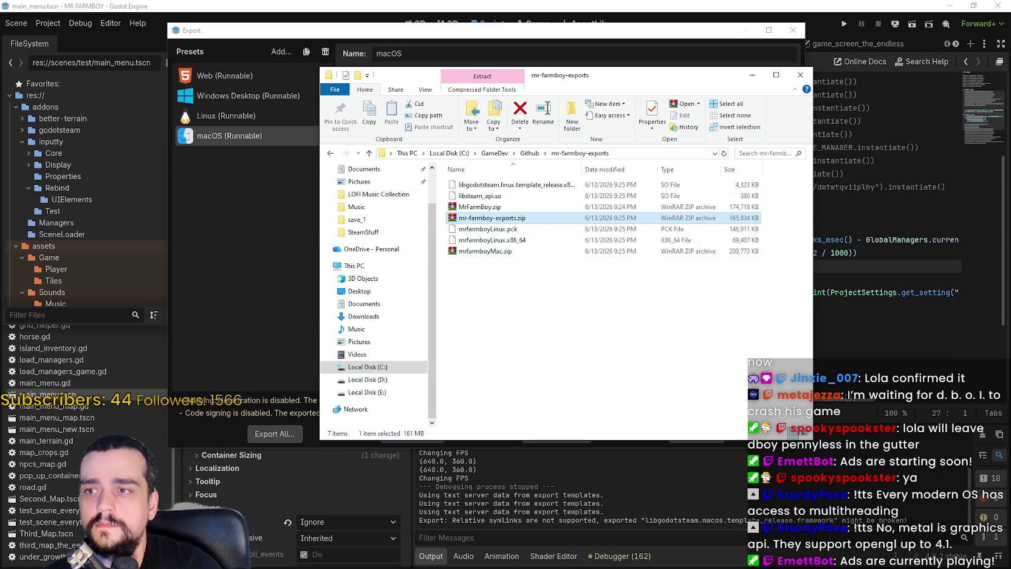
left_click(490, 251)
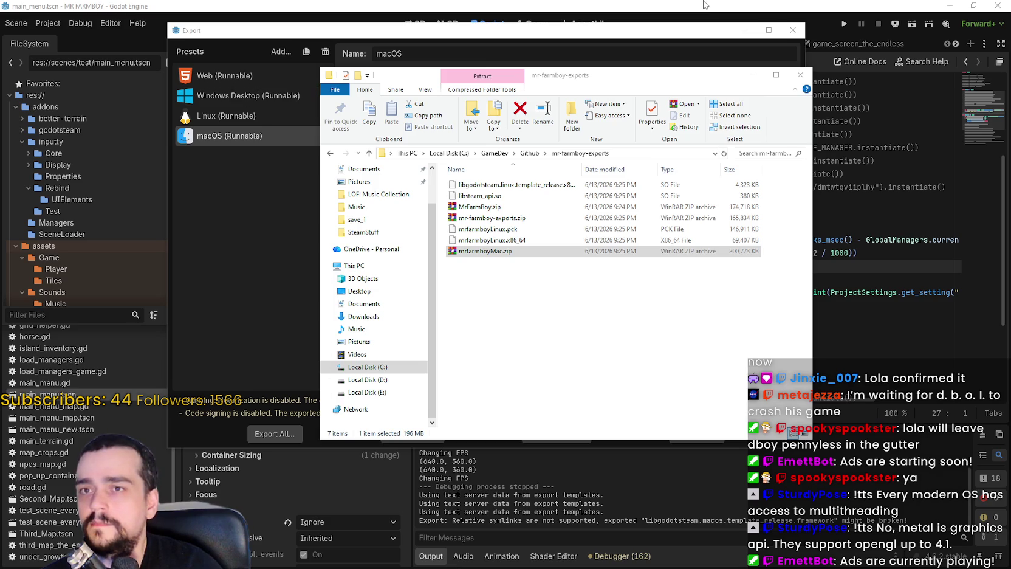
left_click(802, 44)
left_click(793, 30)
left_click(48, 24)
Open Project Settings at Rendering > Rendering Device and scroll to the driver options
left_click(90, 44)
scroll(316, 248, "down", 5)
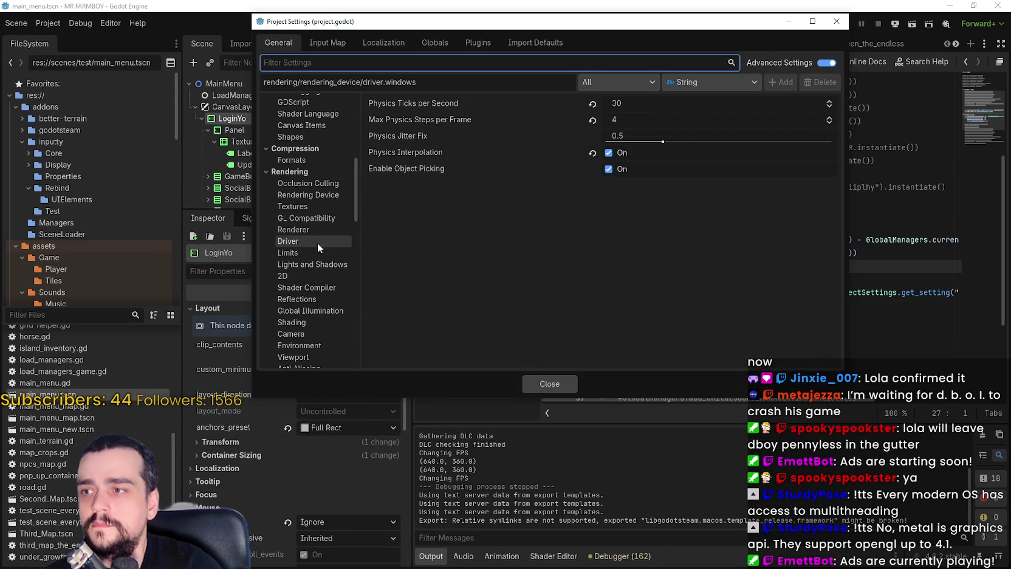
left_click(312, 204)
left_click(312, 196)
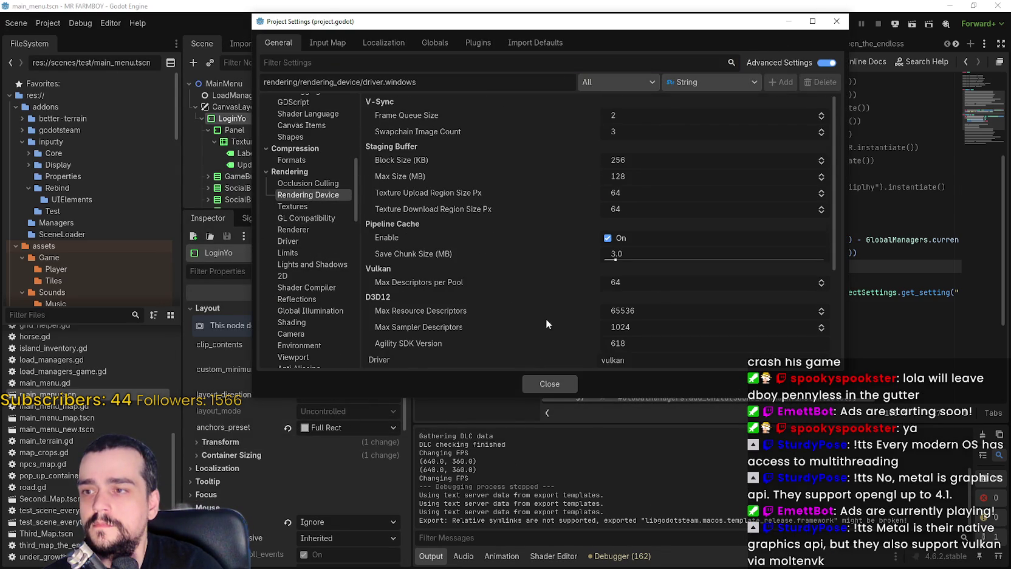
scroll(547, 313, "down", 5)
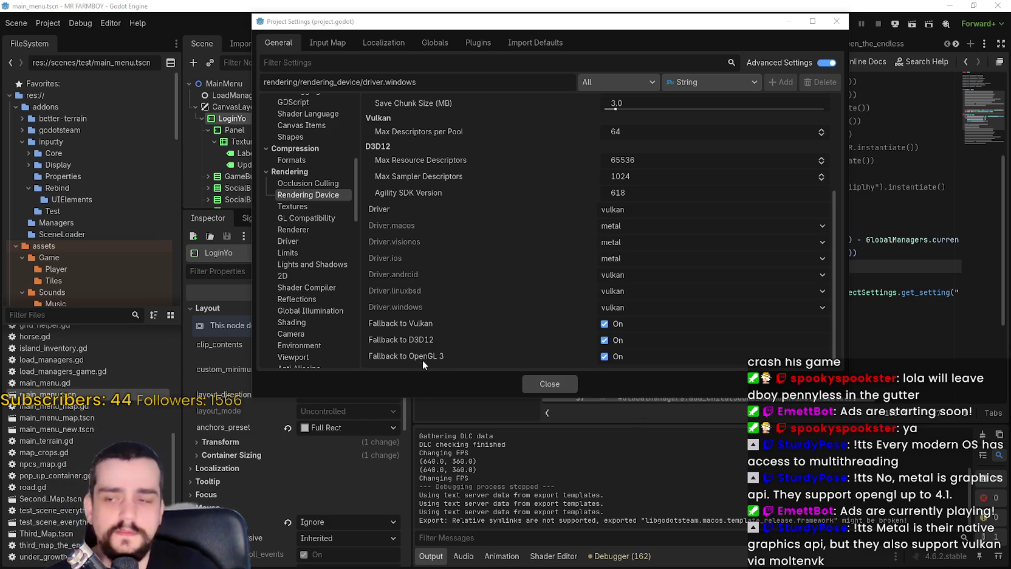
Close Project Settings, put the cursor on the _ready line 28, and switch to Steam's Library
mouse_move(455, 365)
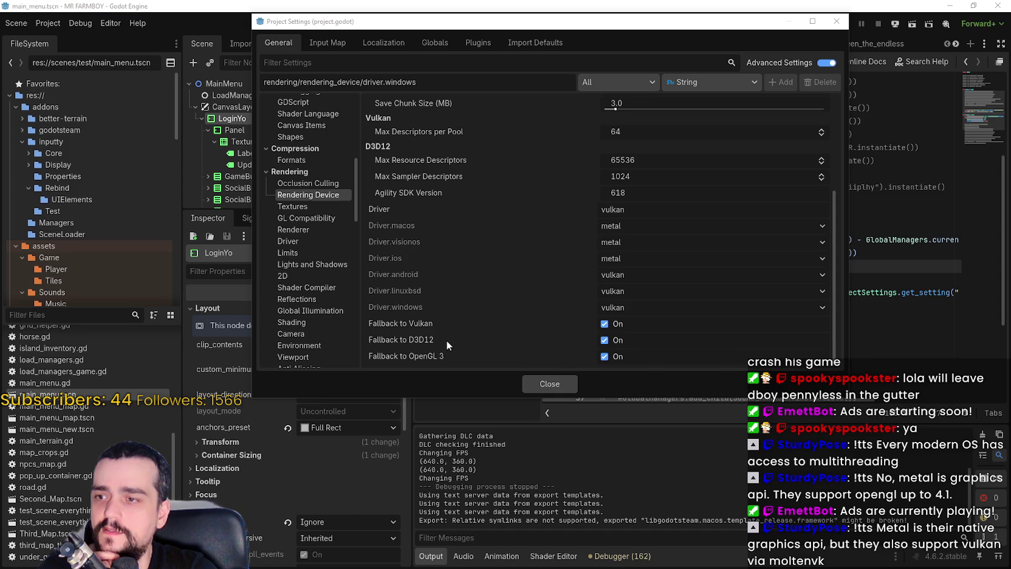
mouse_move(447, 341)
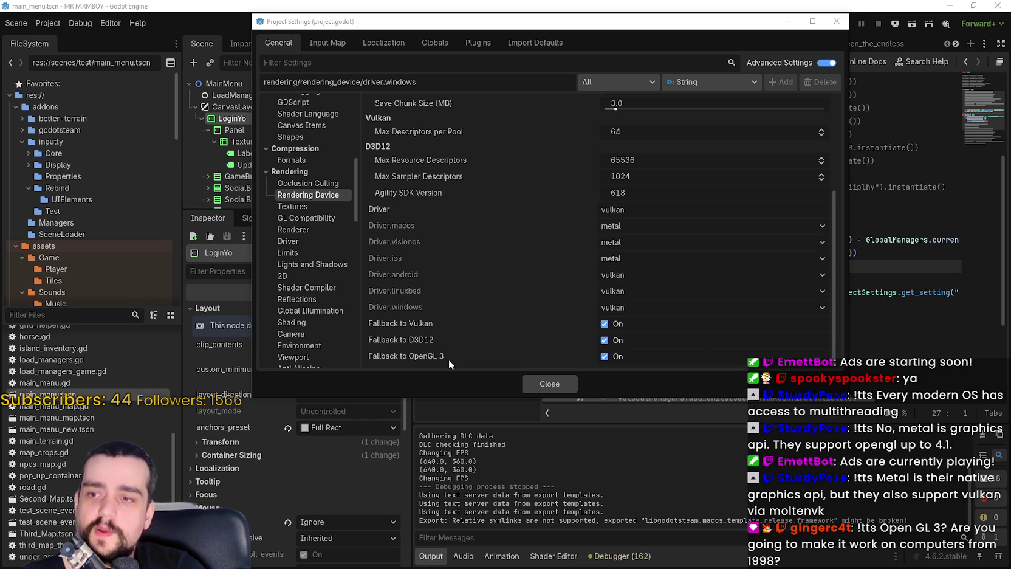
mouse_move(433, 358)
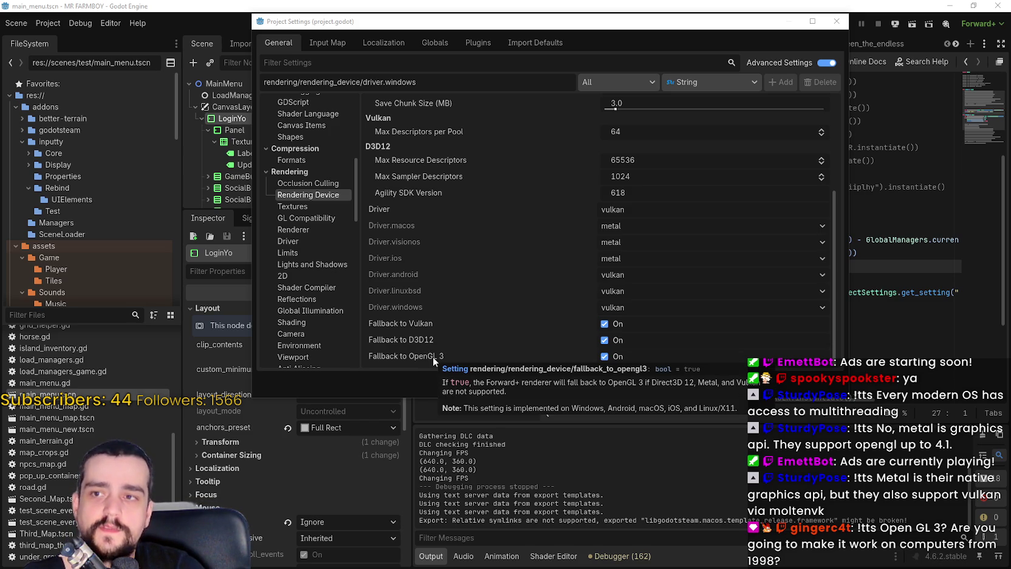
key("Escape")
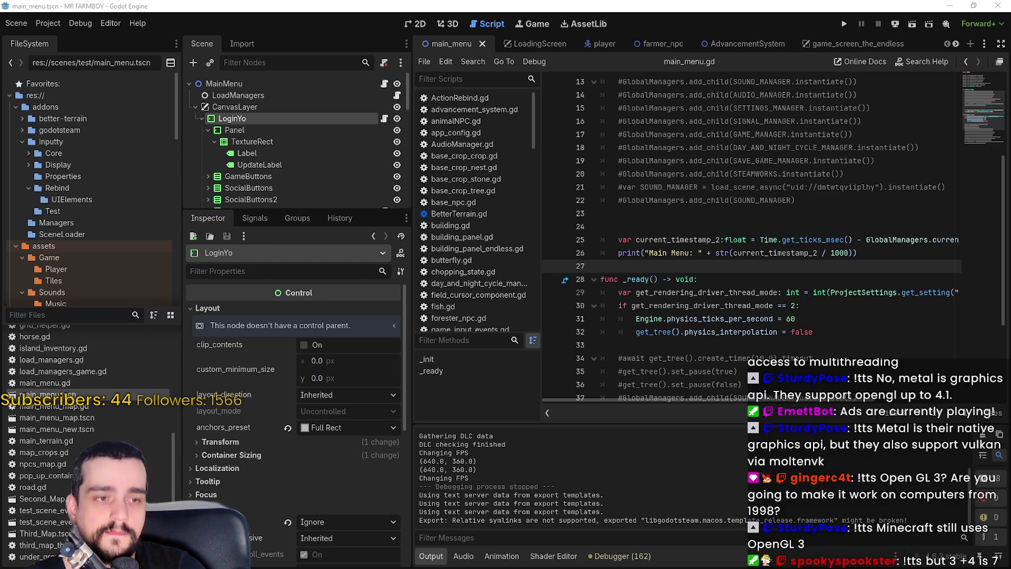
left_click(667, 279)
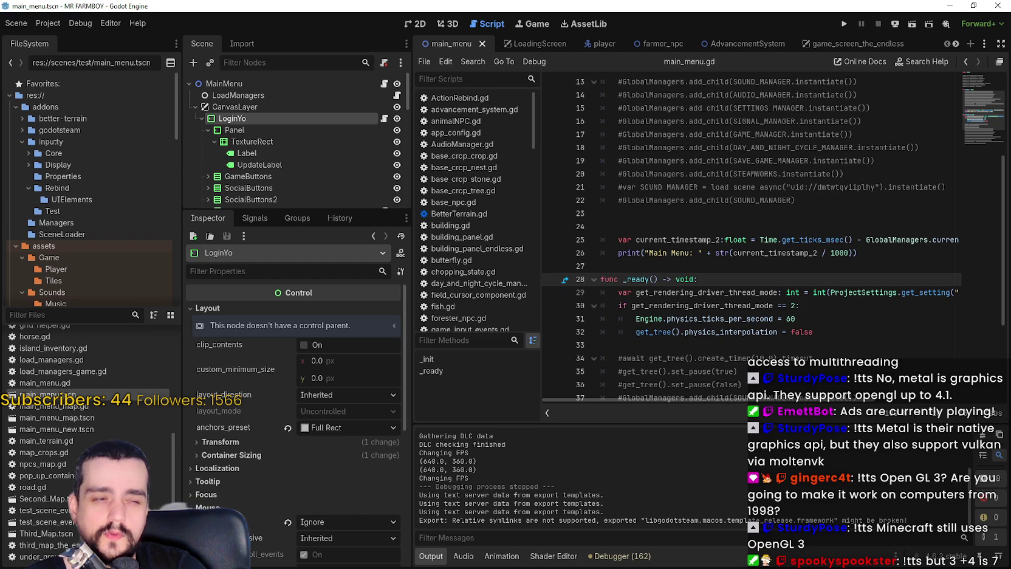
key("alt+Tab")
left_click(287, 52)
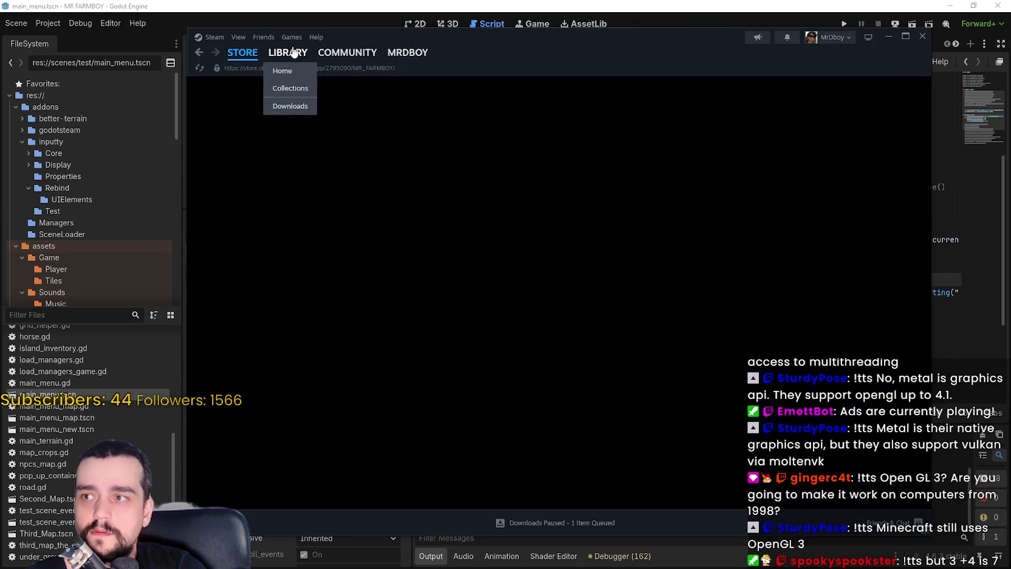
Open PowerShell in MR FARMBOY's install folder via Properties > Installed Files > Browse
right_click(314, 161)
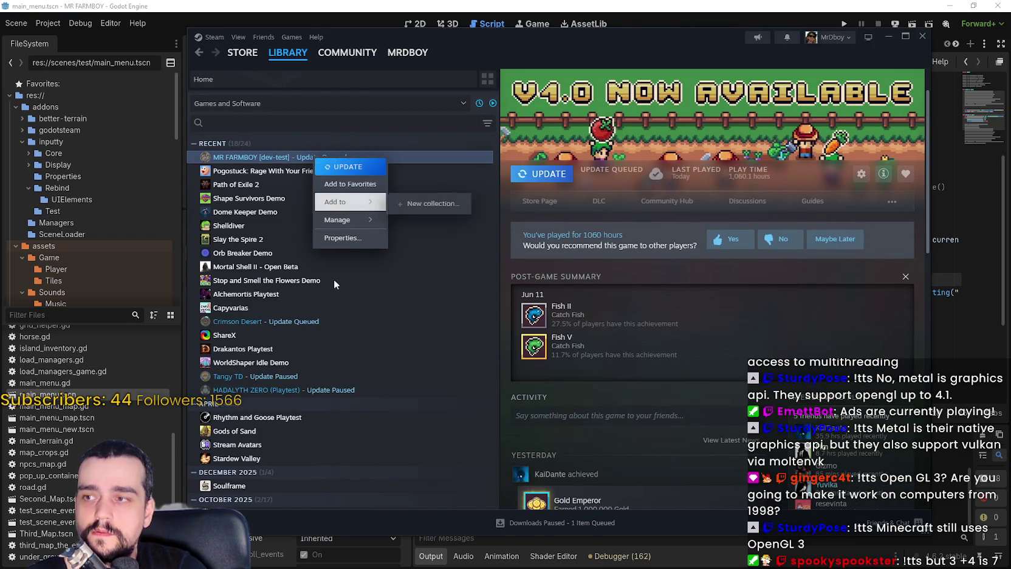
left_click(344, 239)
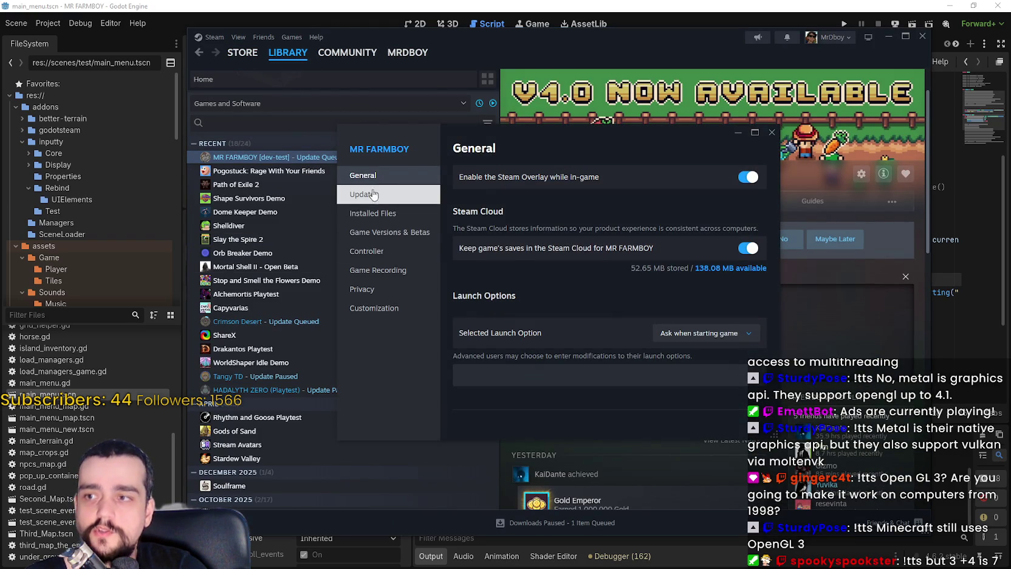
left_click(372, 213)
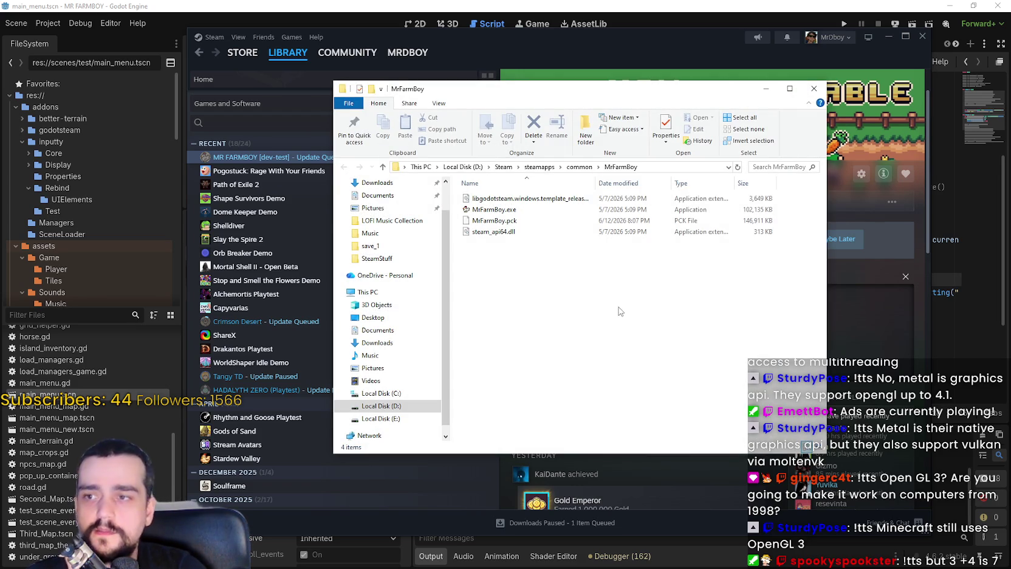
right_click(614, 308)
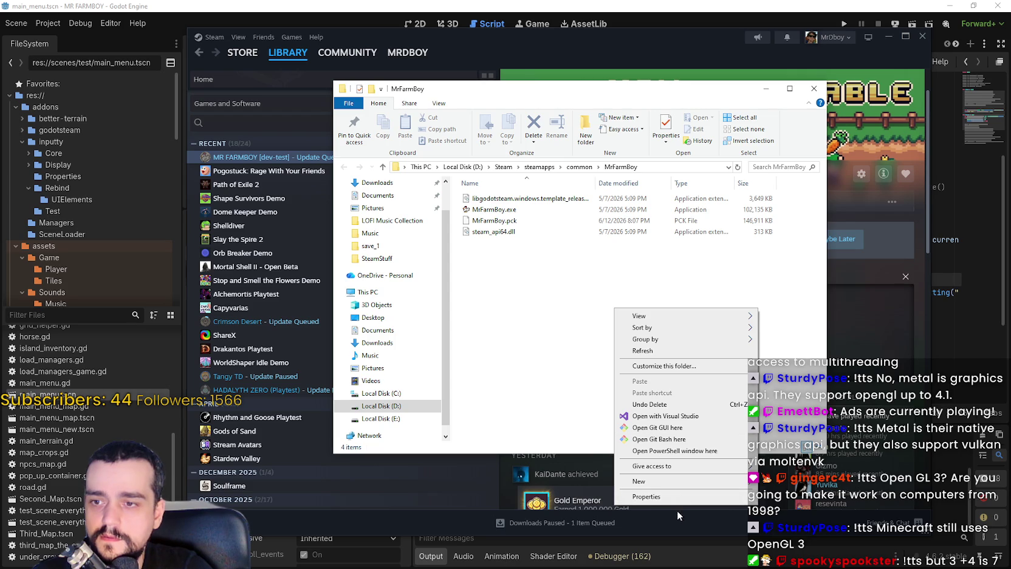
left_click(675, 451)
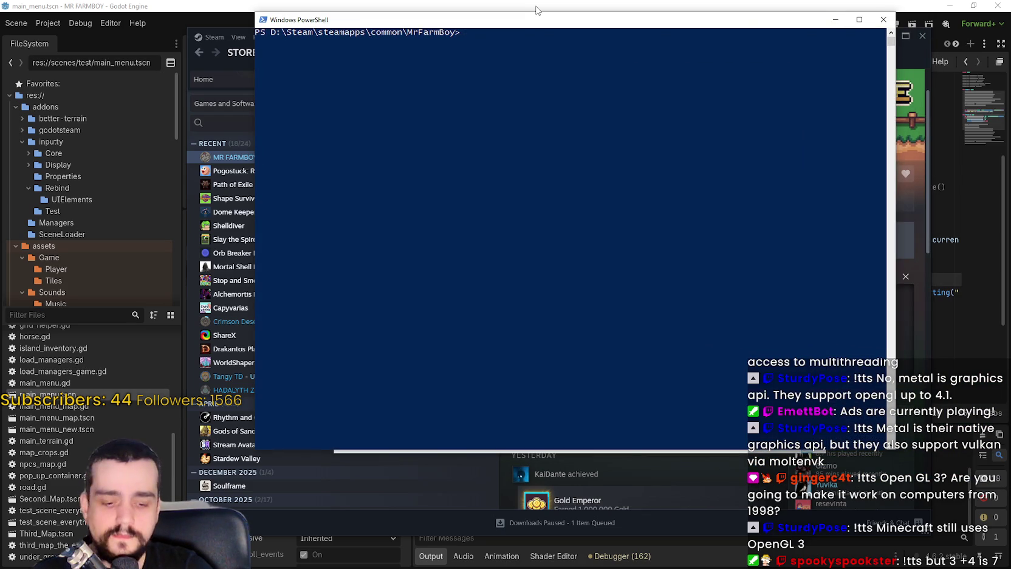
Run MrFarmBoy.exe with forward_plus, d3d12 and separate render-thread flags, then return to Godot
type(".\\MrFarmboy.exe --rendering-method forward_plus --rendering-driver d3d12 --render-thread separate")
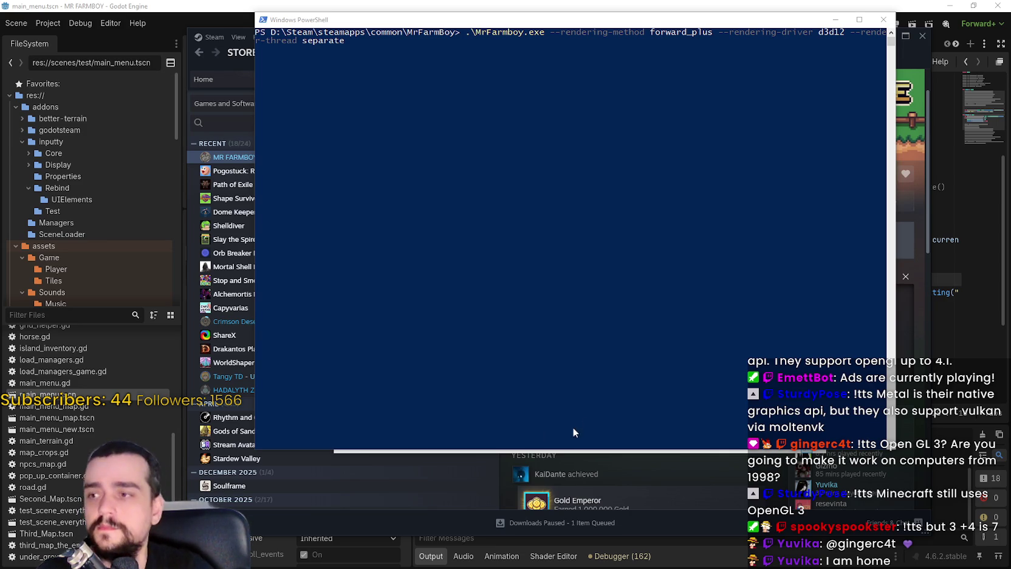
left_click(55, 23)
left_click(54, 23)
left_click(61, 39)
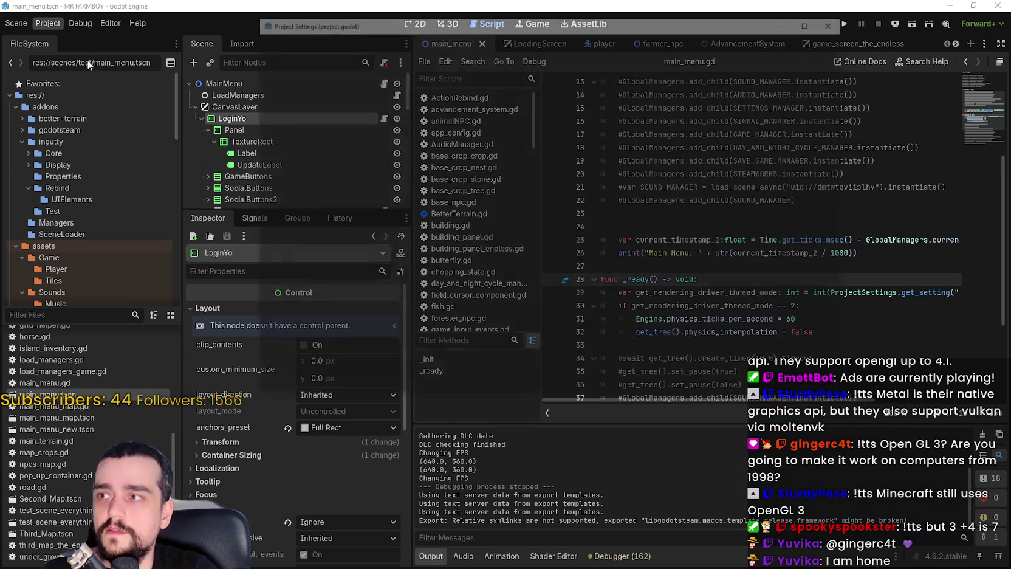
scroll(646, 316, "down", 1)
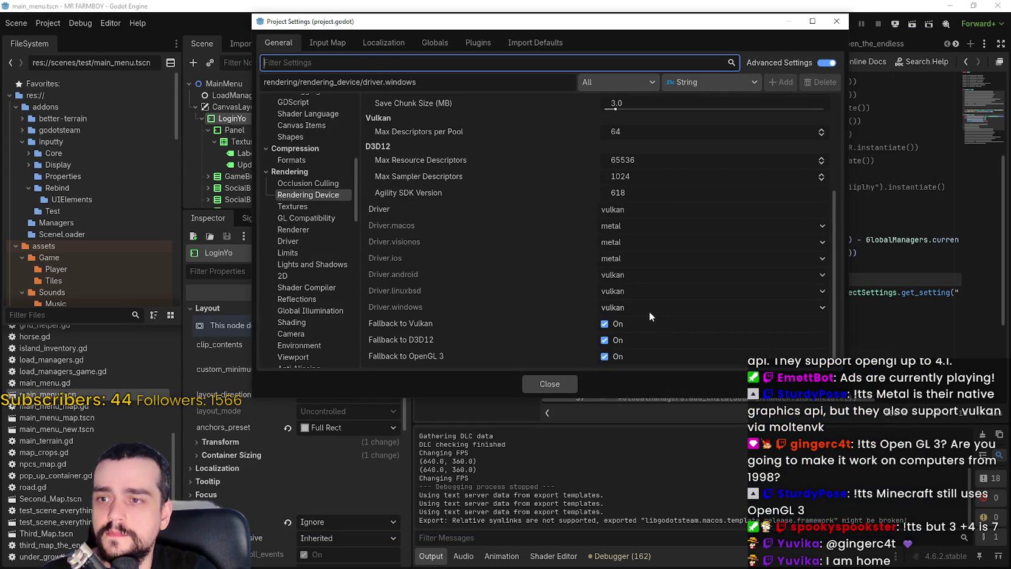
left_click(628, 308)
left_click(630, 306)
left_click(633, 258)
left_click(633, 255)
left_click(631, 229)
left_click(635, 208)
left_click(635, 207)
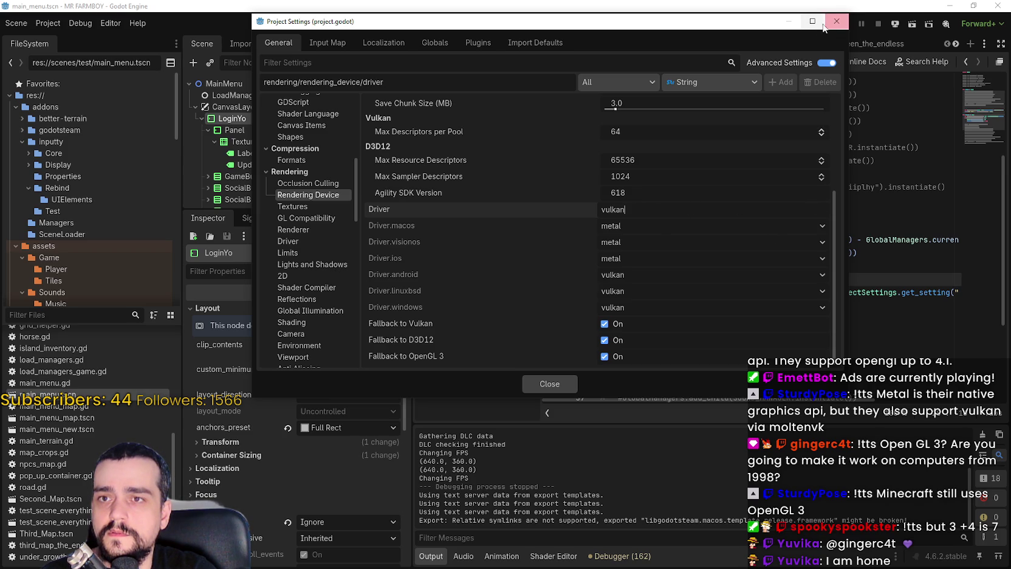
left_click(549, 384)
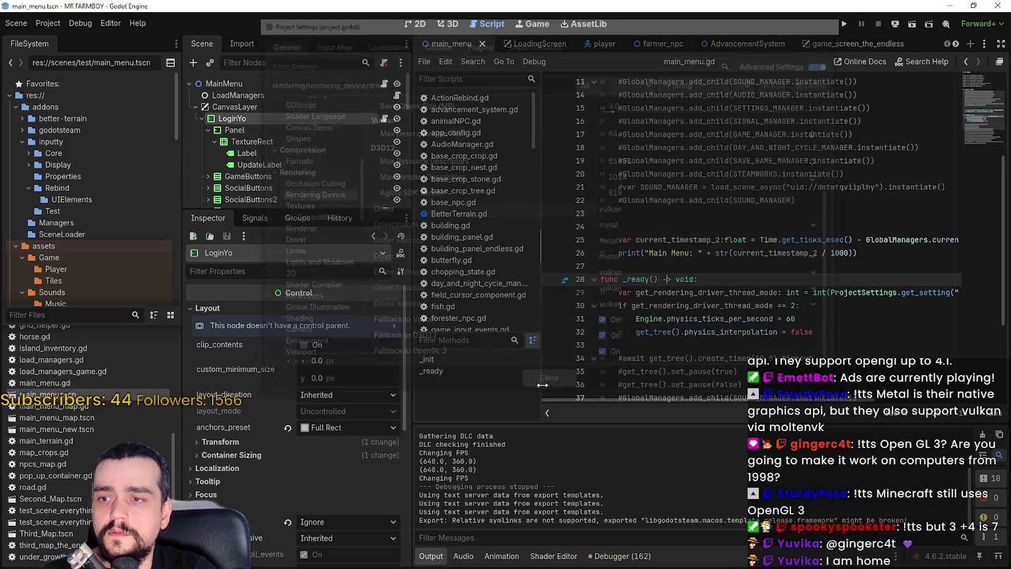
Review the renderer dropdown's choices, keeping Forward+ for now
left_click(980, 24)
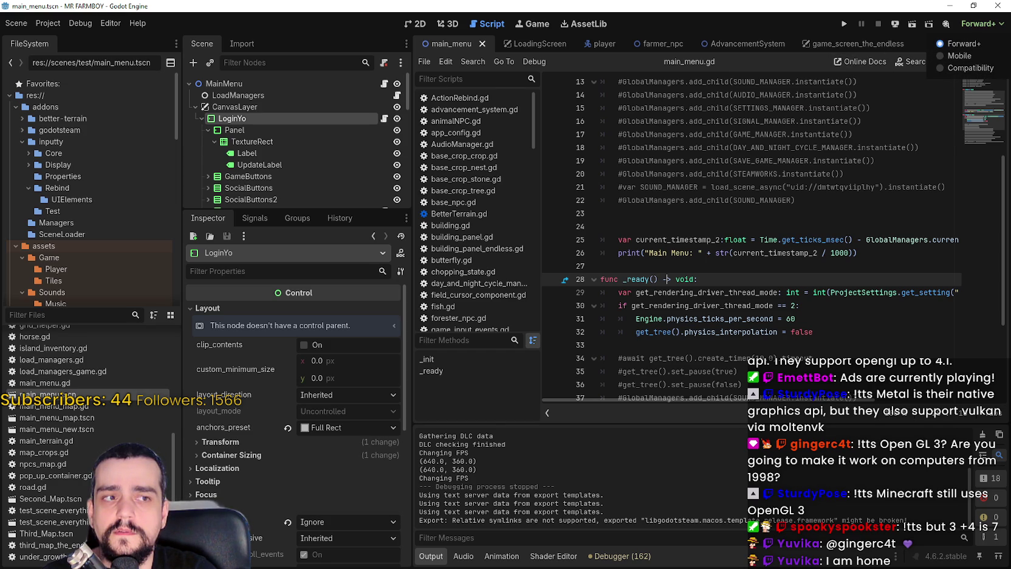
key("Escape")
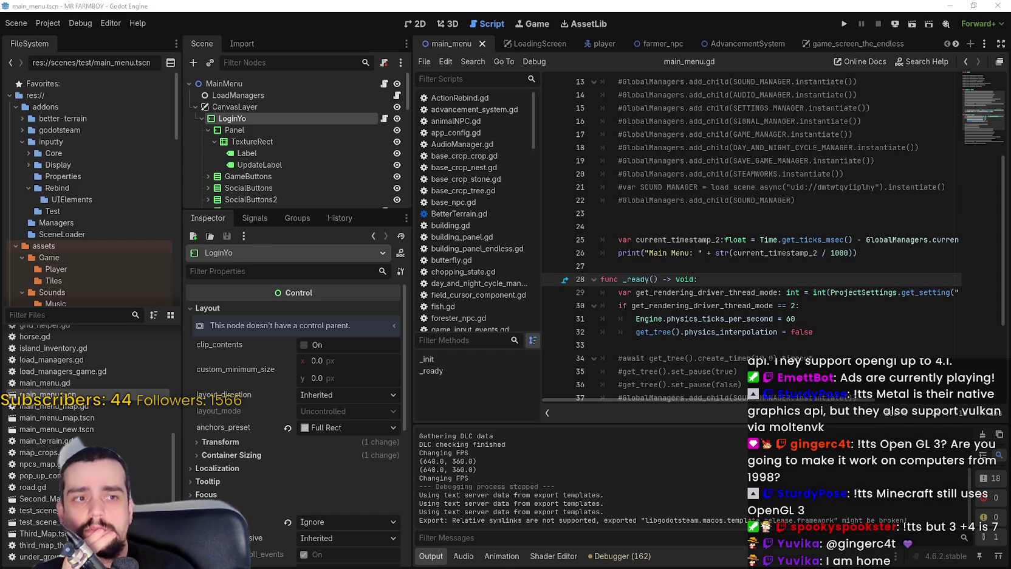
left_click(977, 26)
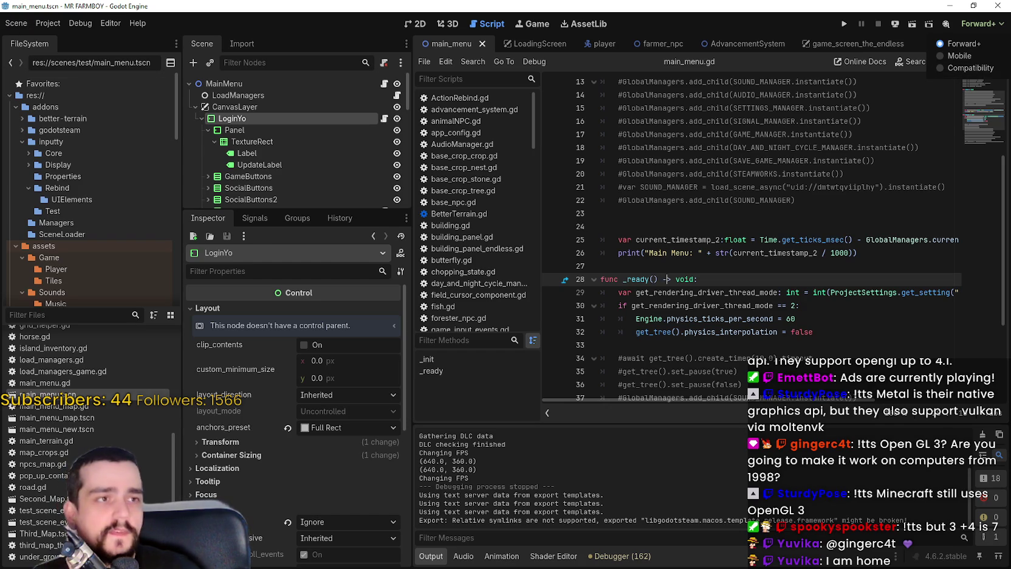
key("Escape")
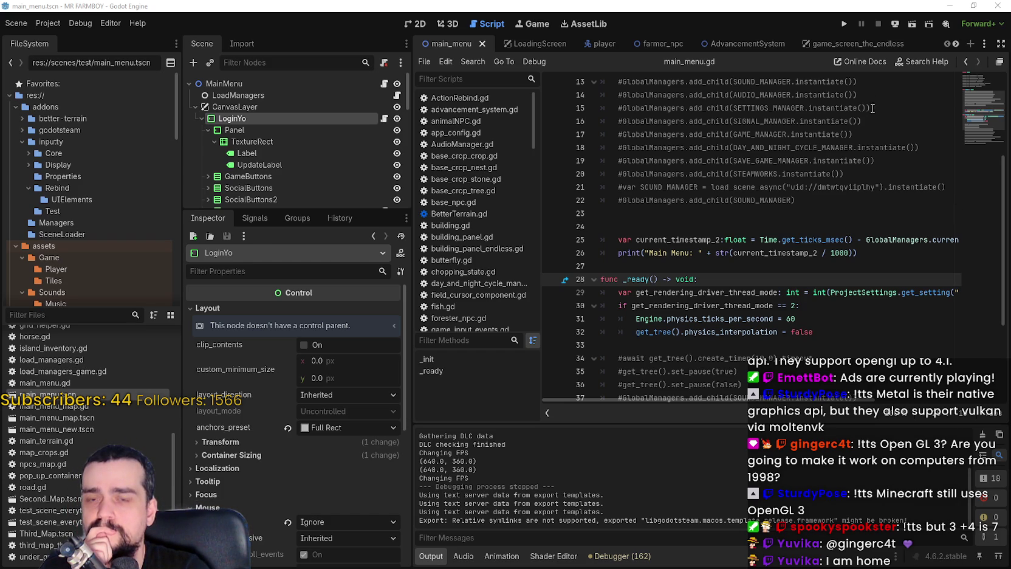
left_click(971, 27)
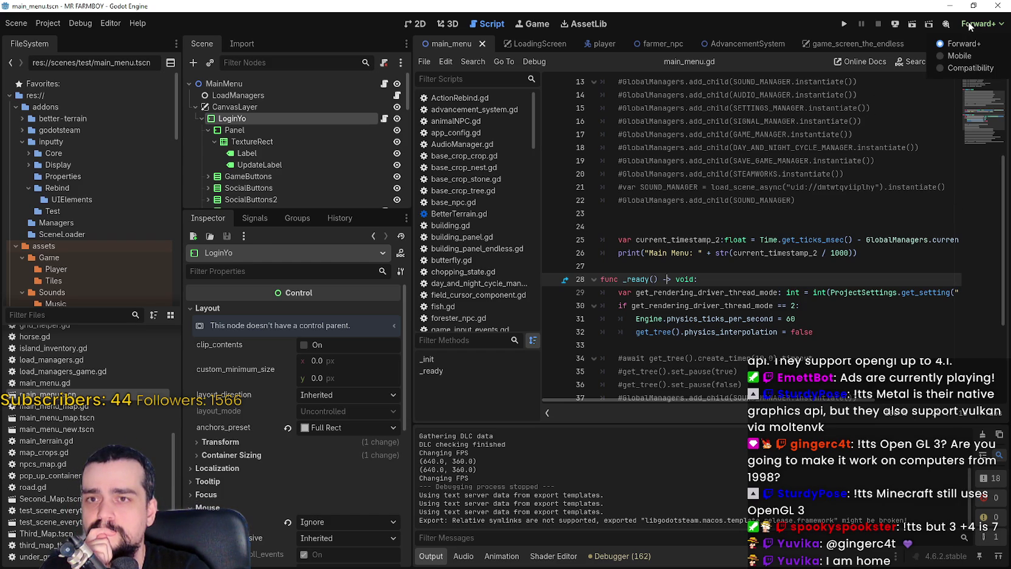
left_click(970, 27)
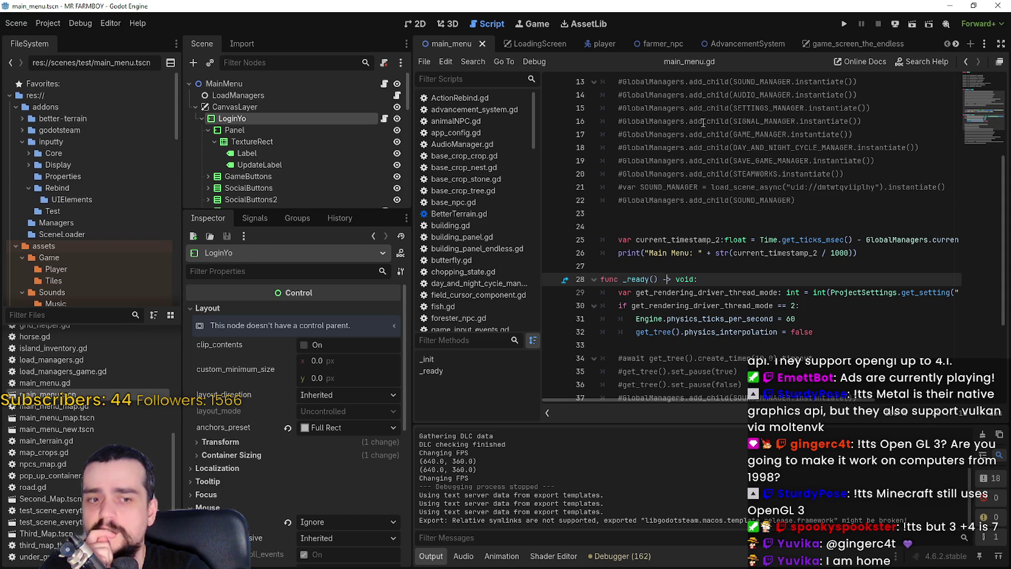
Check the Fallback to OpenGL 3 setting in Project Settings, then select the Compatibility renderer
left_click(48, 23)
left_click(51, 42)
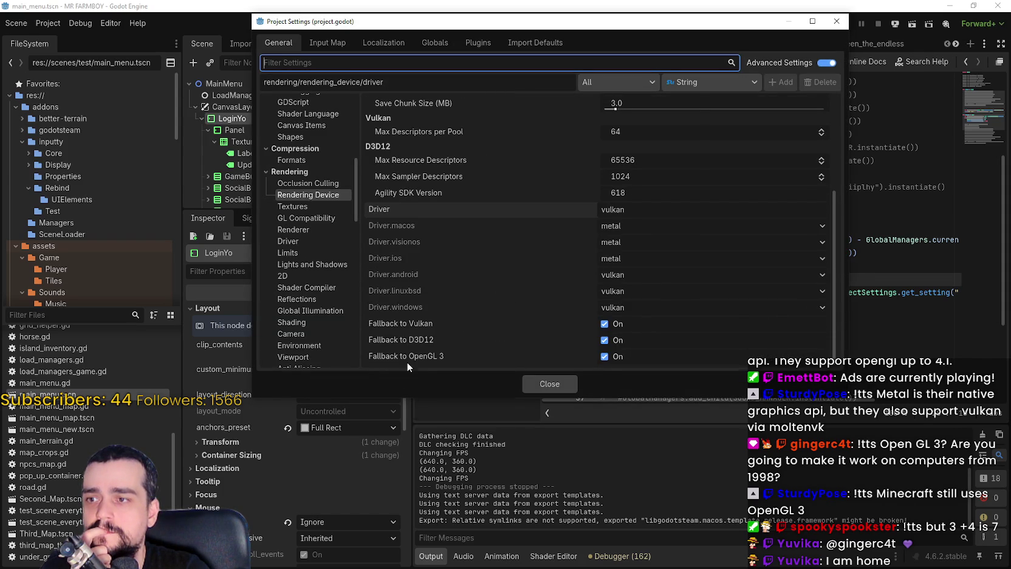
mouse_move(407, 362)
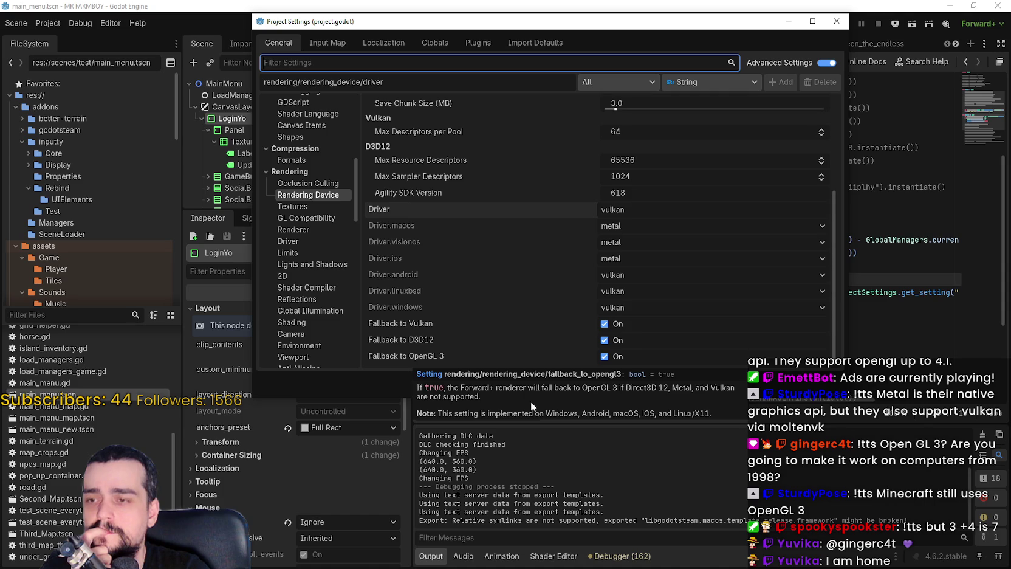
left_click(562, 388)
left_click(983, 23)
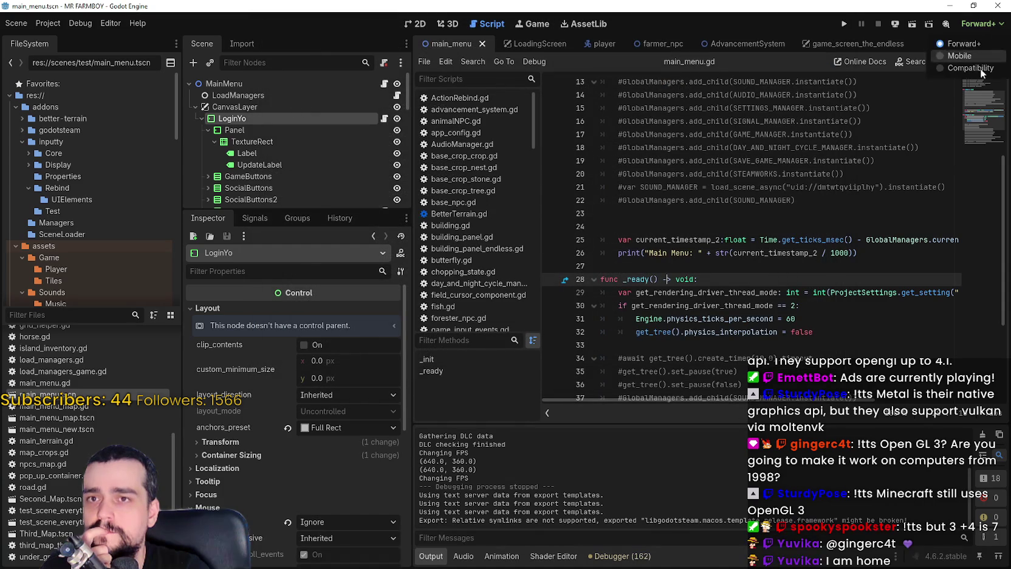
left_click(967, 70)
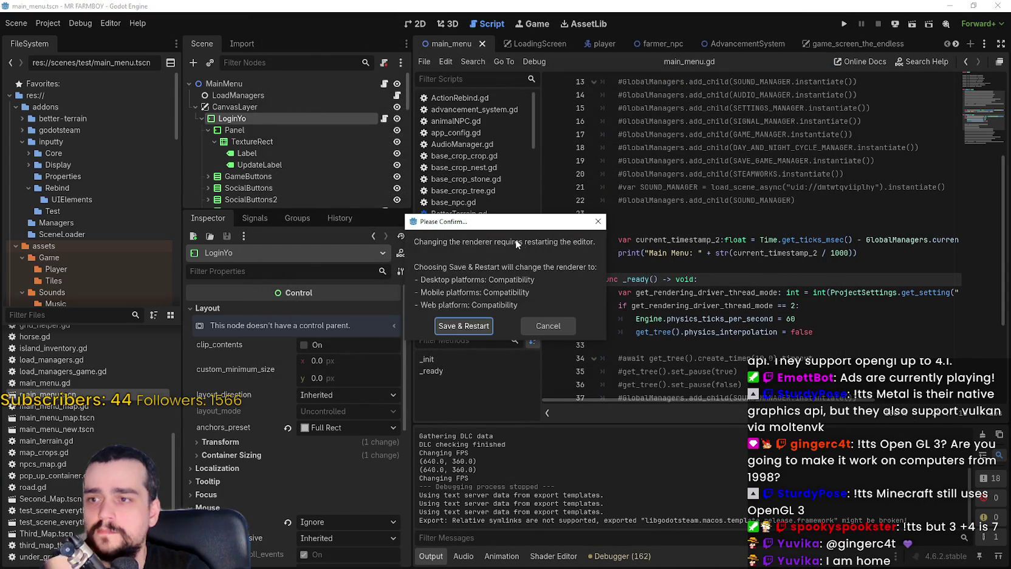
Move the restart confirmation dialog to the top right and switch to Discord
left_click_drag(493, 226, 657, 78)
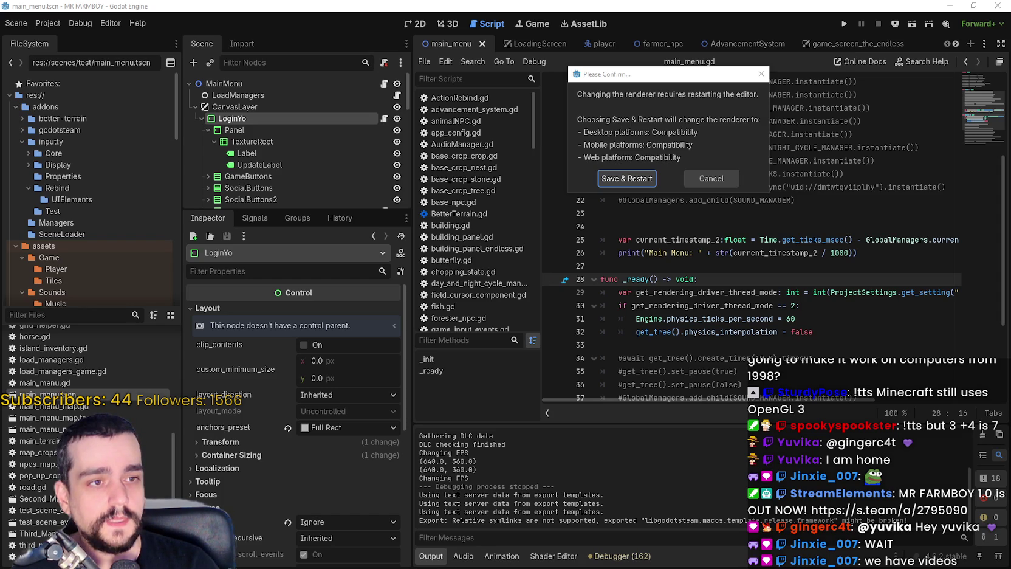
key("alt+Tab")
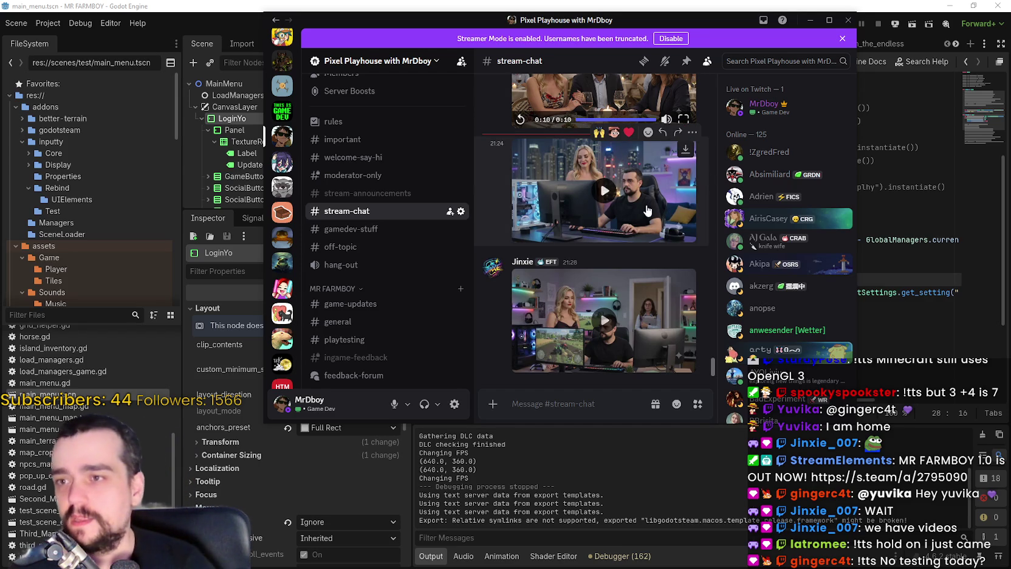
Maximize Discord and watch the middle chat video full screen, then exit fullscreen
key("super+Up")
key("f")
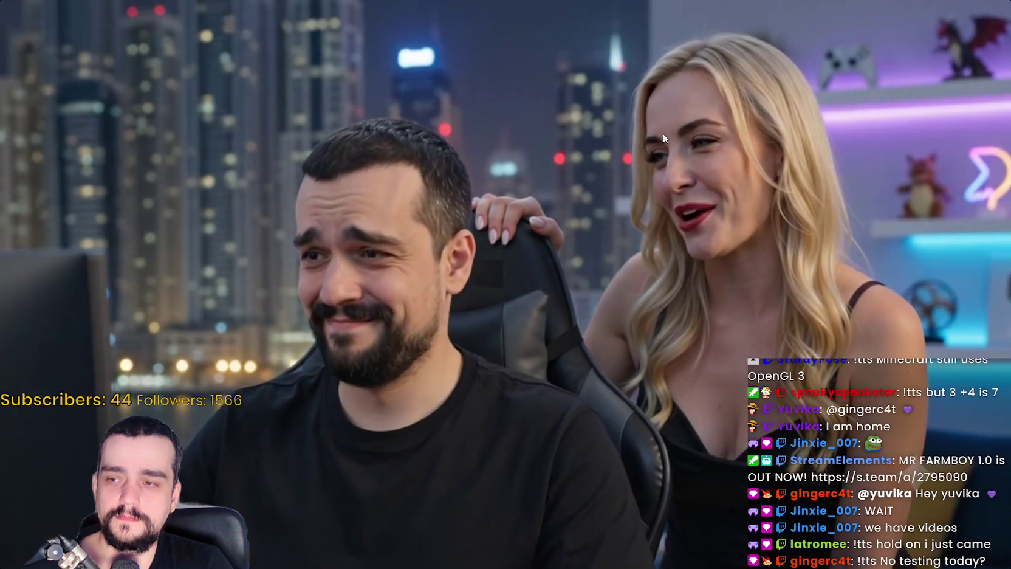
mouse_move(715, 186)
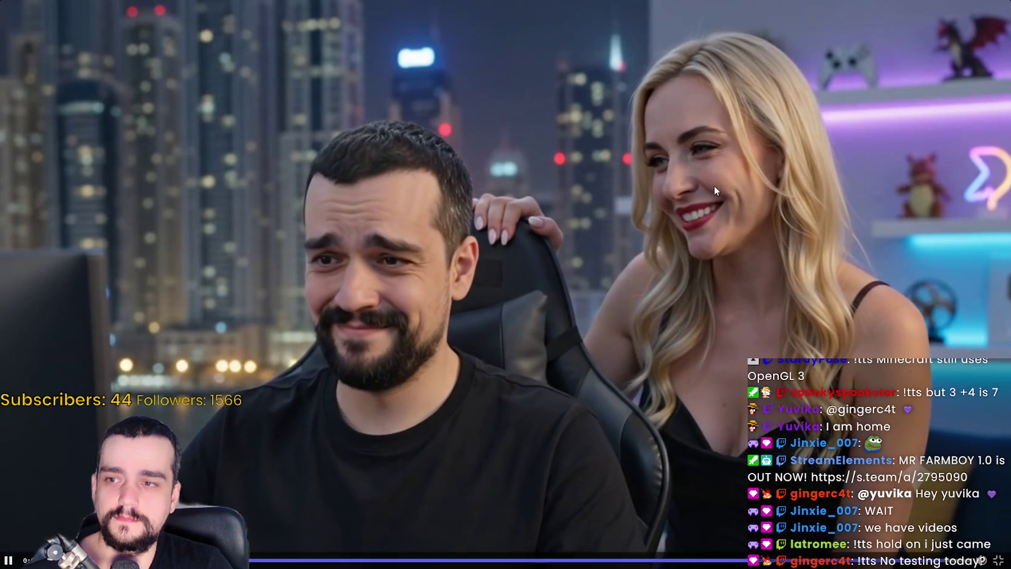
left_click(997, 561)
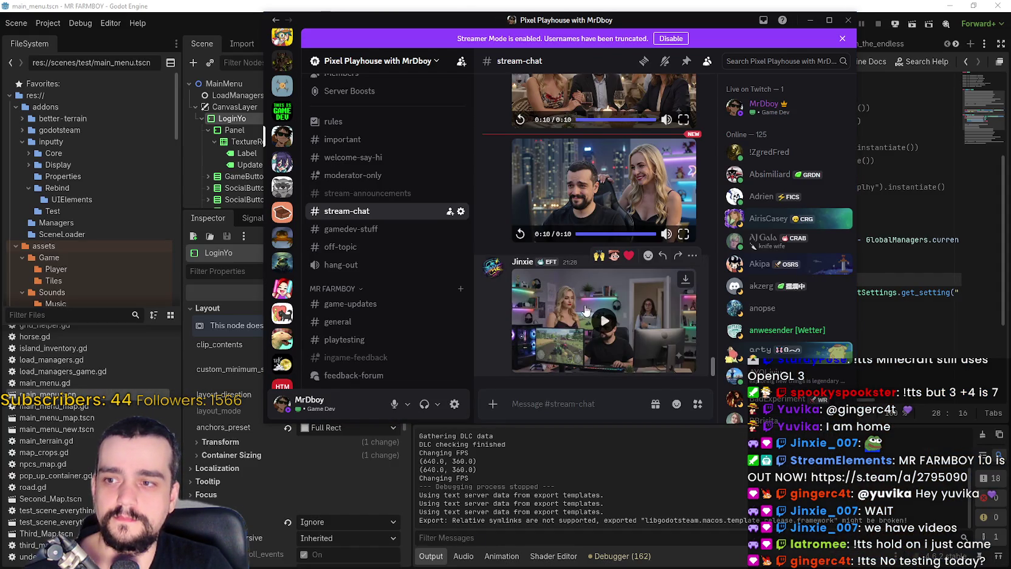
Watch the third chat video full screen with pause, resume and seek, then close it and return to Godot
left_click(586, 310)
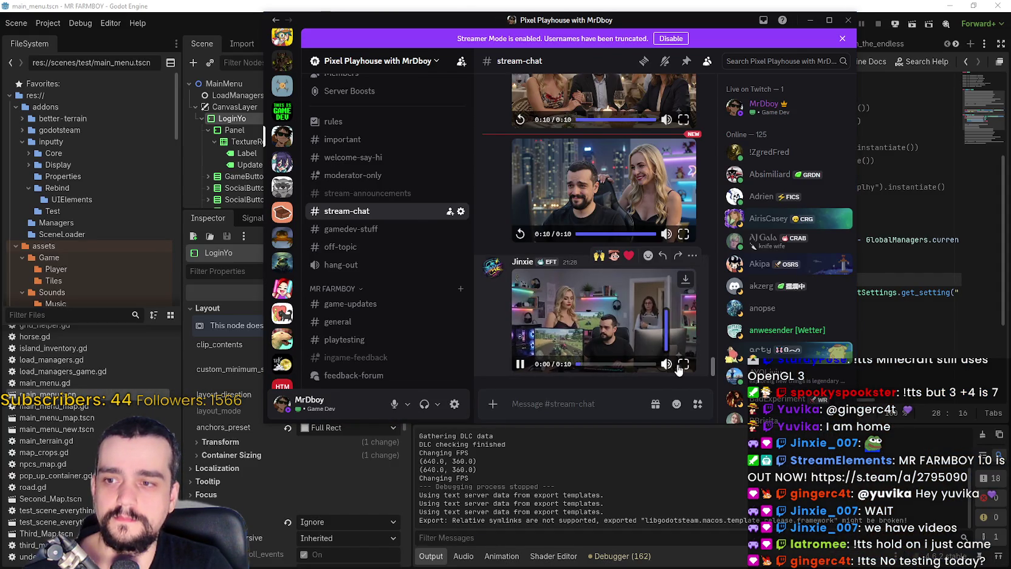
left_click(683, 363)
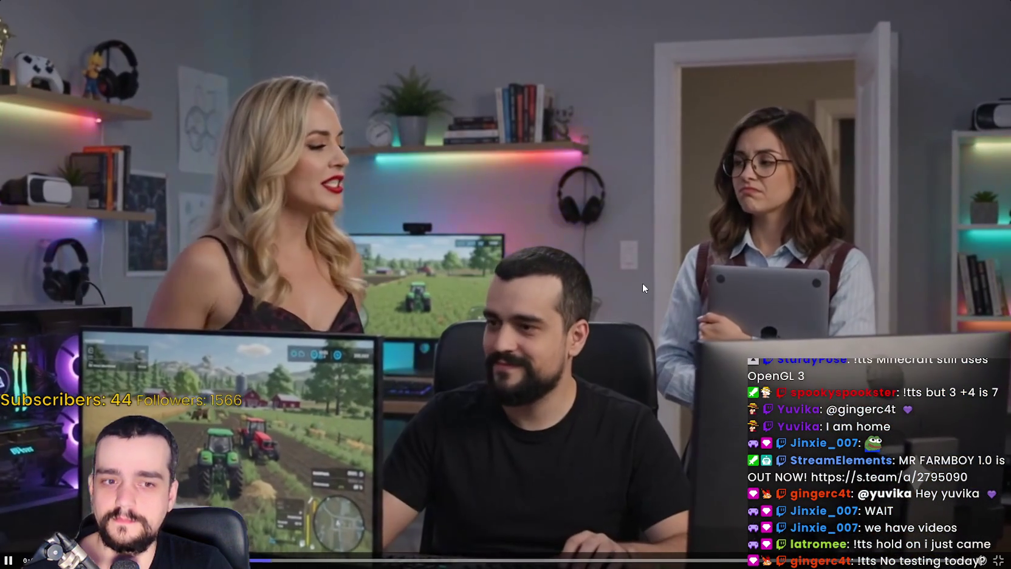
left_click(640, 285)
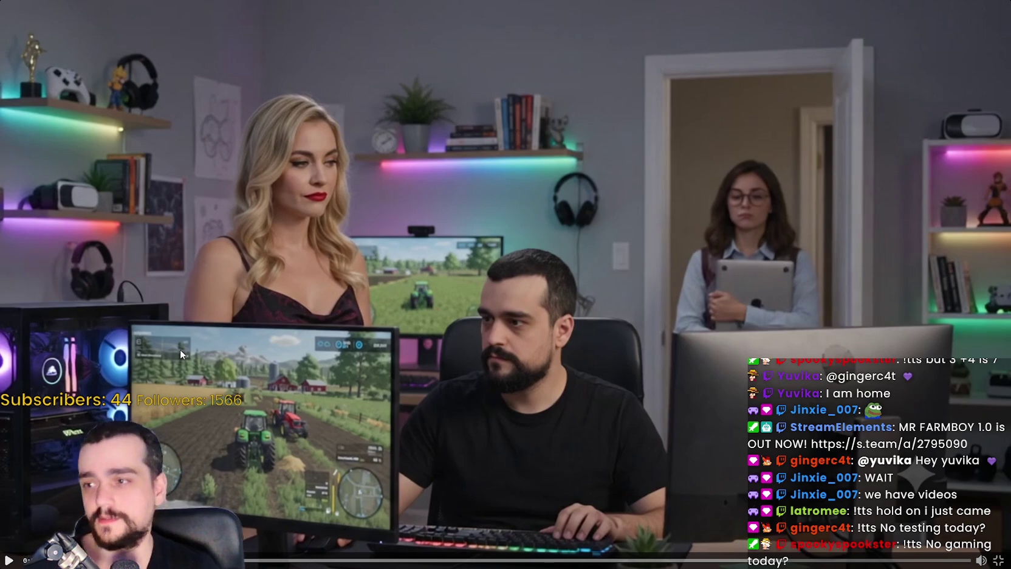
left_click(48, 309)
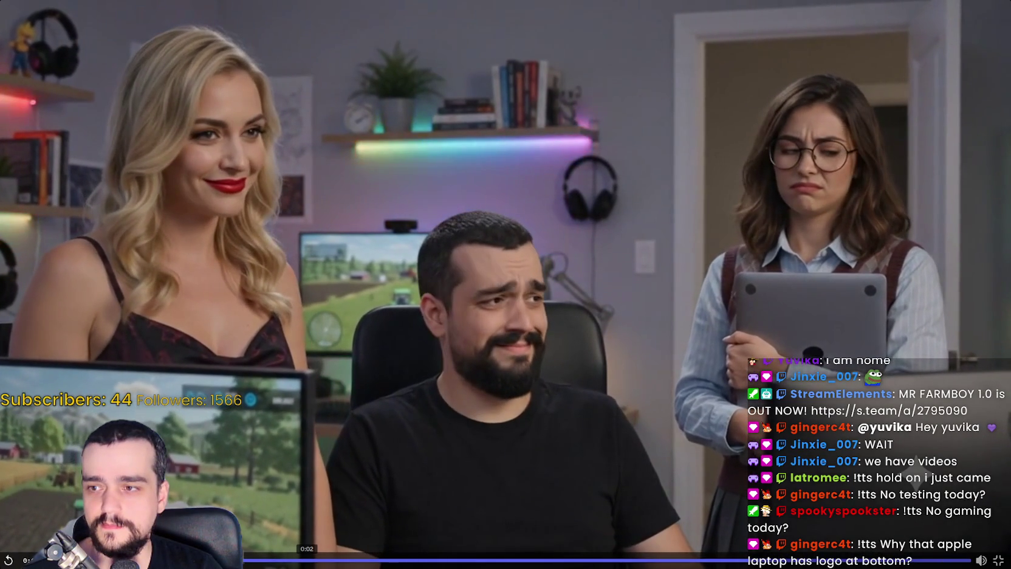
left_click(308, 560)
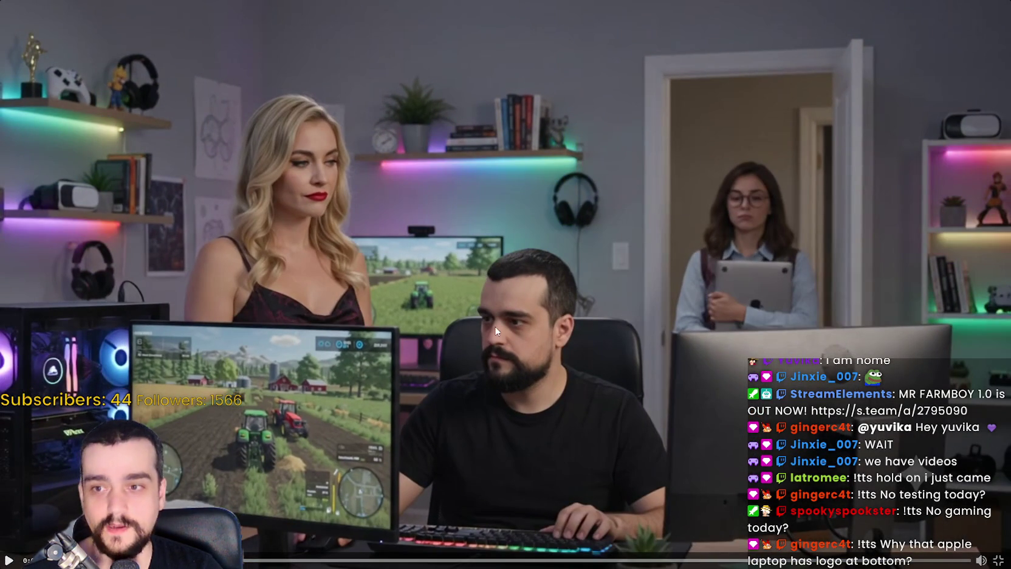
left_click(998, 562)
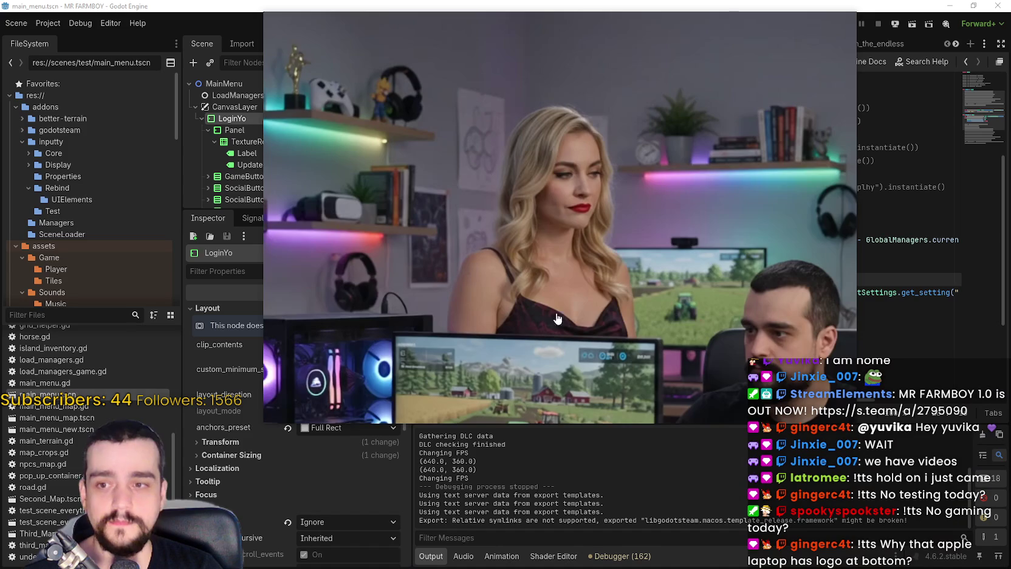
left_click(409, 24)
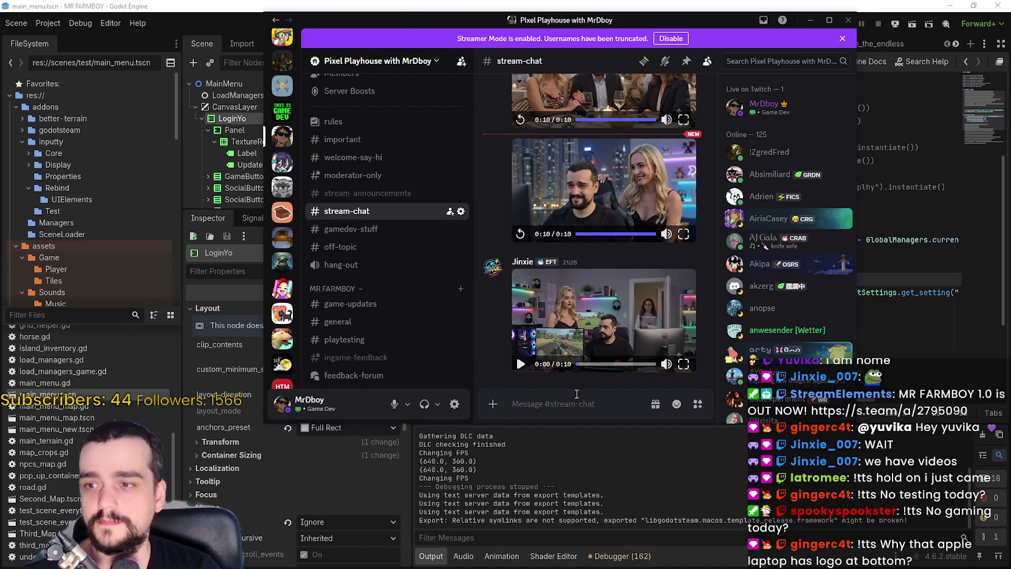
key("alt+Tab")
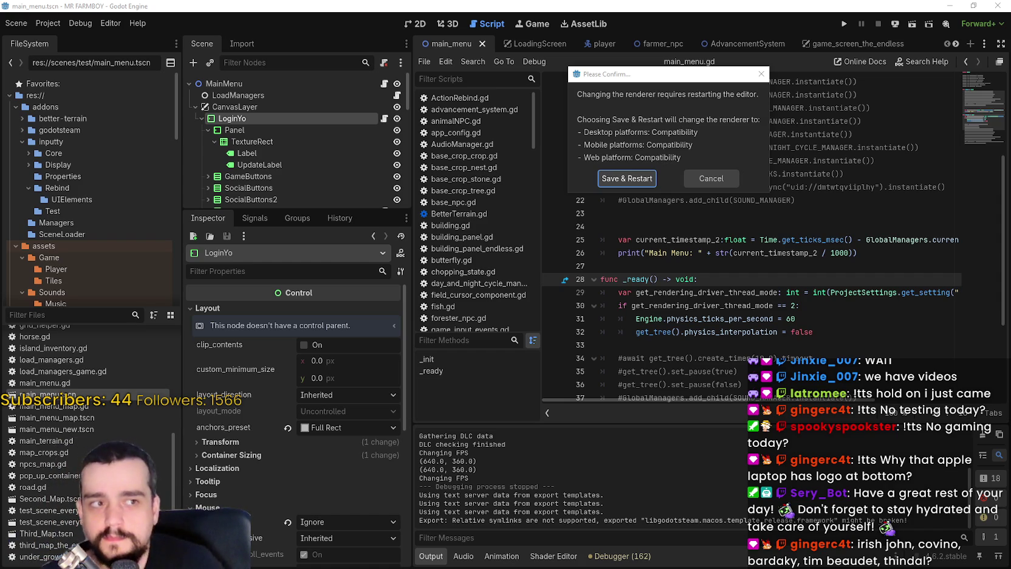
Cancel the renderer-restart confirmation and place the cursor on empty line 23 of main_menu.gd
left_click(699, 182)
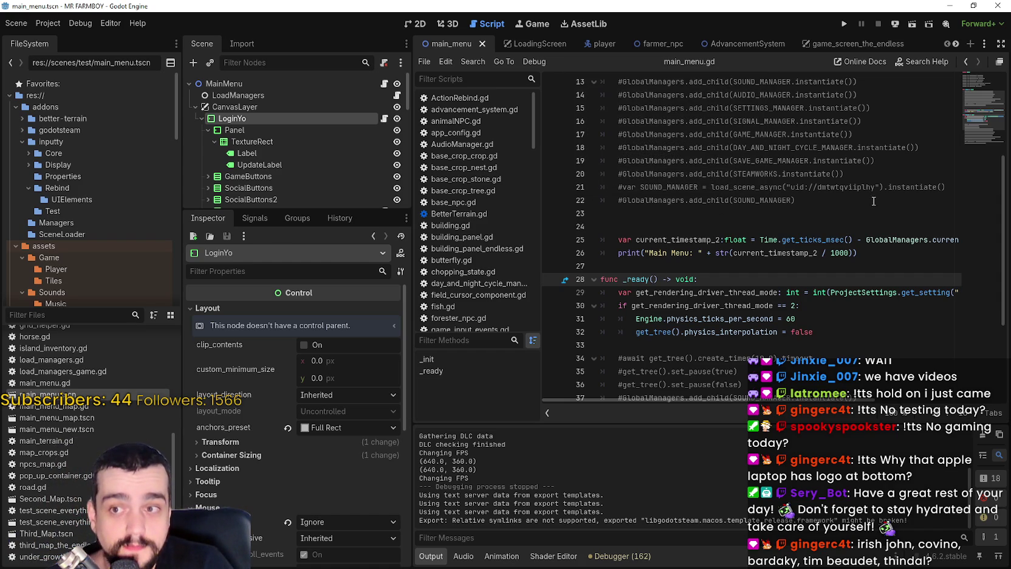
left_click(757, 226)
left_click(665, 211)
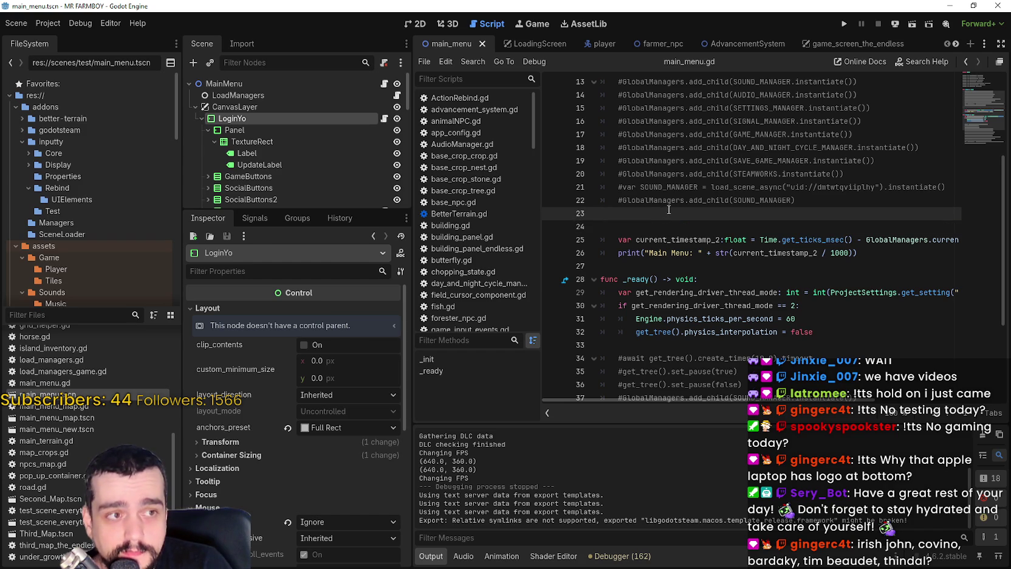